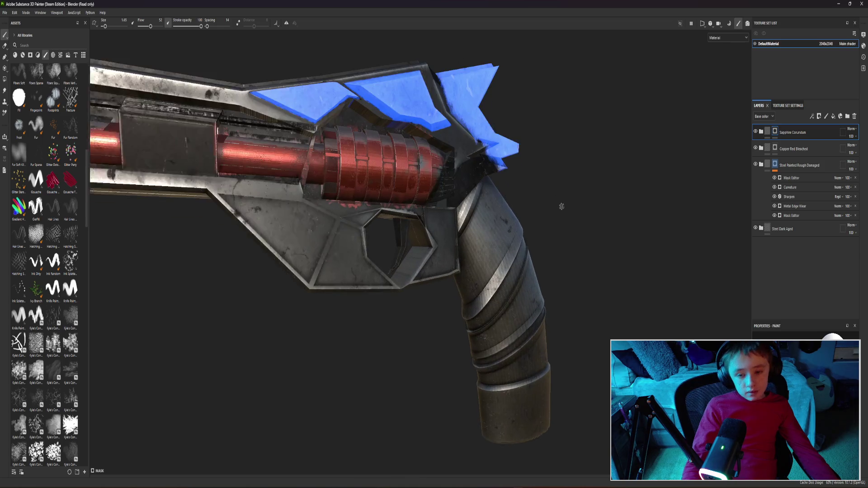
pyautogui.scroll(2, 592, 214)
pyautogui.scroll(2, 584, 214)
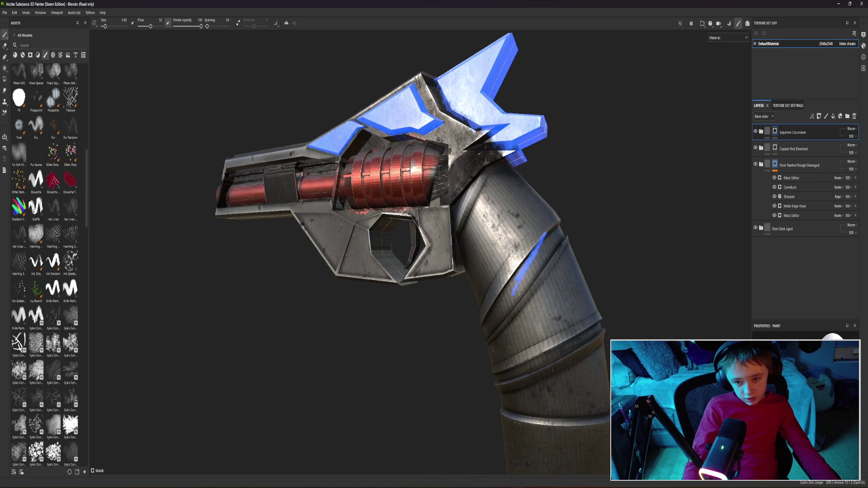
# Undo the blue scribble on the grip and browse the material presets in the asset library
pyautogui.hotkey('ctrl', 'z')
pyautogui.moveTo(558, 276)
pyautogui.keyDown('alt'); pyautogui.mouseDown()
pyautogui.moveTo(405, 153)
pyautogui.moveTo(570, 162)
pyautogui.moveTo(517, 184)
pyautogui.mouseUp(); pyautogui.keyUp('alt')
pyautogui.scroll(-3, 406, 152)
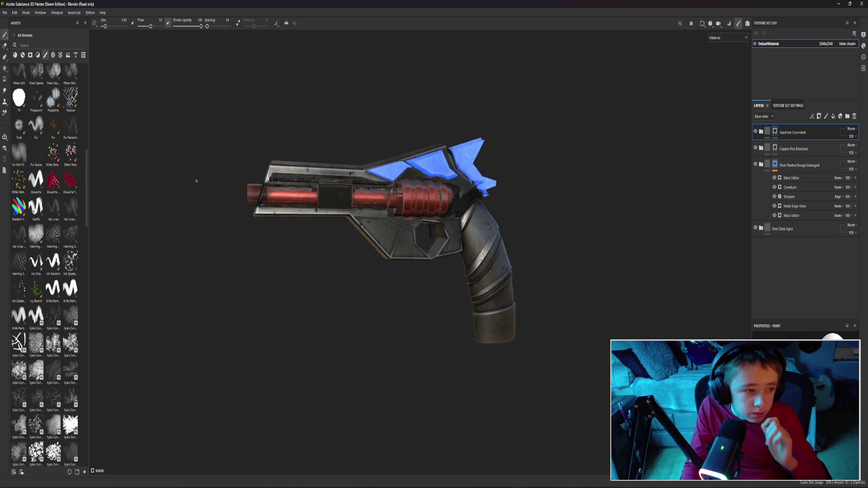
pyautogui.click(24, 55)
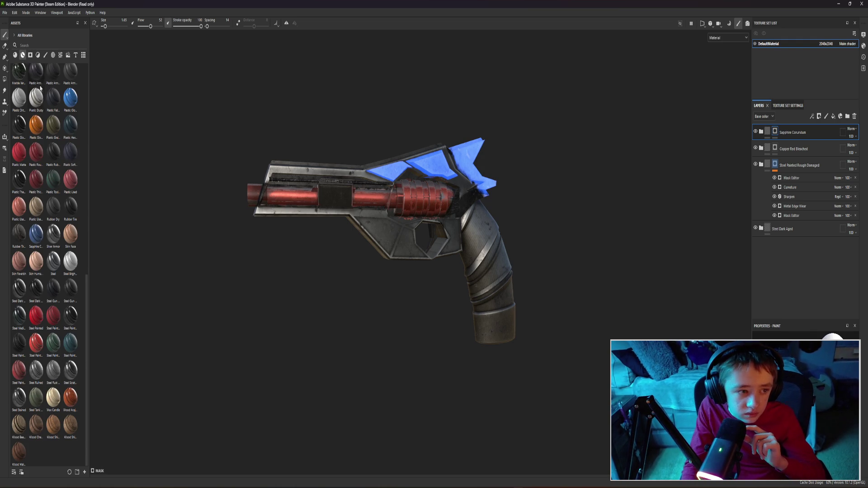
pyautogui.scroll(-10, 87, 305)
pyautogui.moveTo(87, 305); pyautogui.dragTo(117, 124)
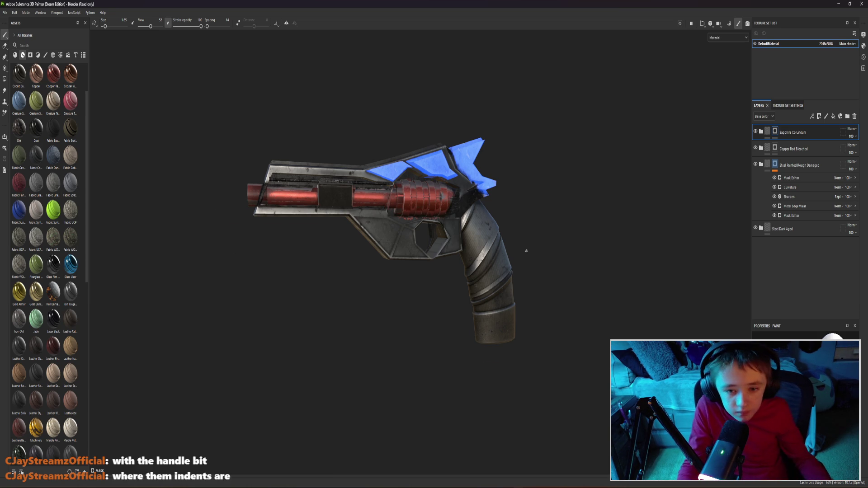
pyautogui.scroll(3, 520, 247)
pyautogui.scroll(2, 563, 252)
pyautogui.scroll(2, 523, 262)
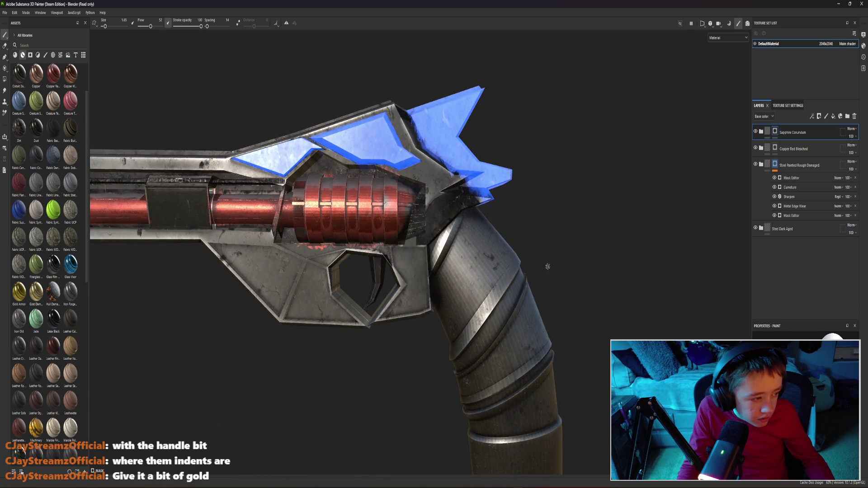
pyautogui.keyDown('alt'); pyautogui.moveTo(547, 265); pyautogui.dragTo(420, 176, button='middle'); pyautogui.keyUp('alt')
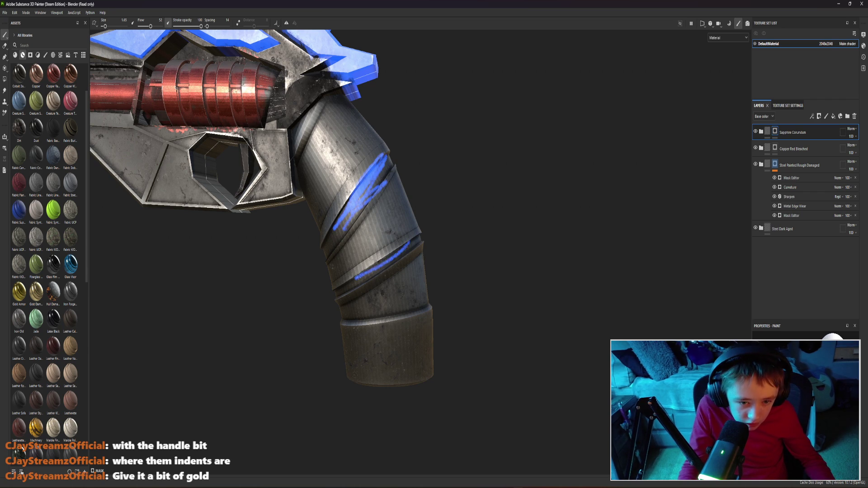
pyautogui.moveTo(411, 252); pyautogui.dragTo(341, 298)
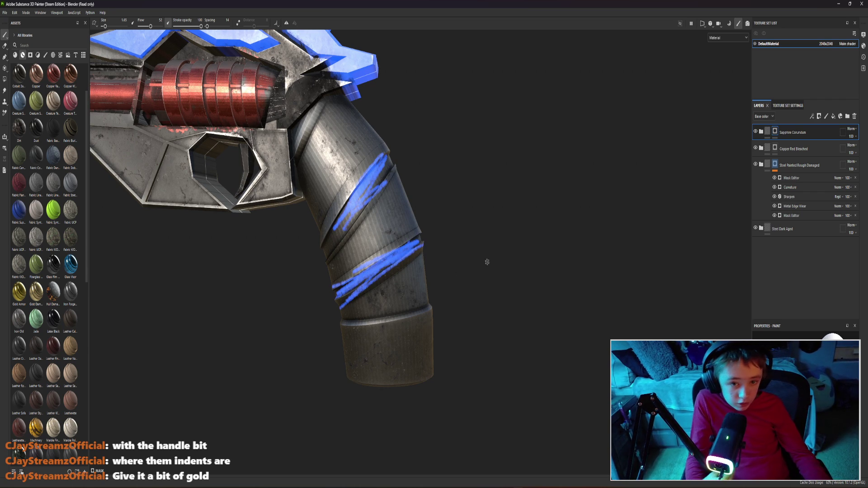
pyautogui.hotkey('ctrl', 'z')
pyautogui.hotkey('ctrl', 'z')
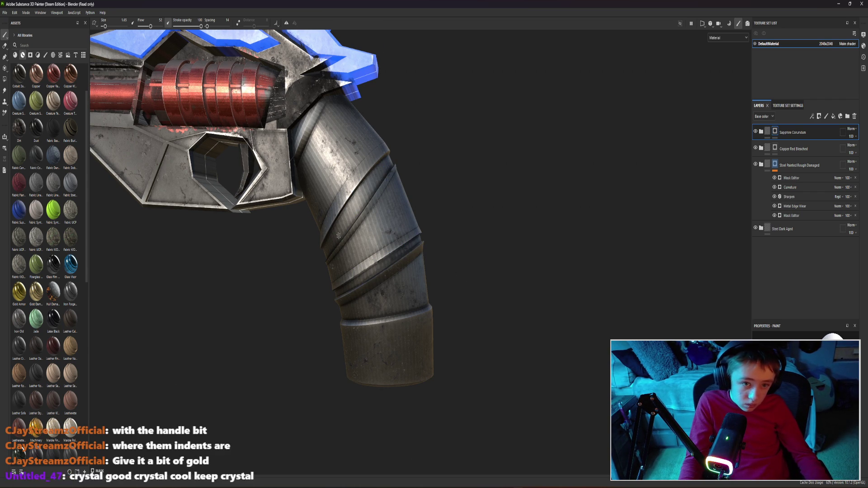
pyautogui.scroll(3, 339, 230)
pyautogui.moveTo(332, 185)
pyautogui.keyDown('alt'); pyautogui.mouseDown()
pyautogui.moveTo(324, 165)
pyautogui.moveTo(334, 204)
pyautogui.mouseUp(); pyautogui.keyUp('alt')
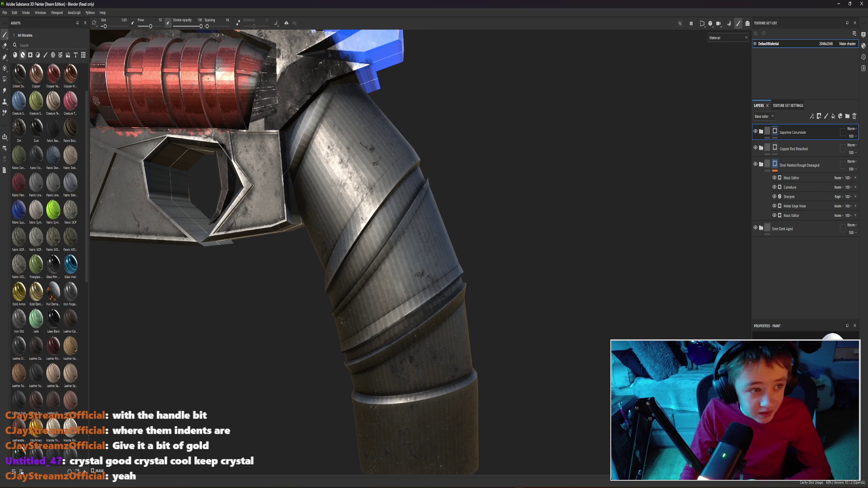
pyautogui.scroll(2, 37, 126)
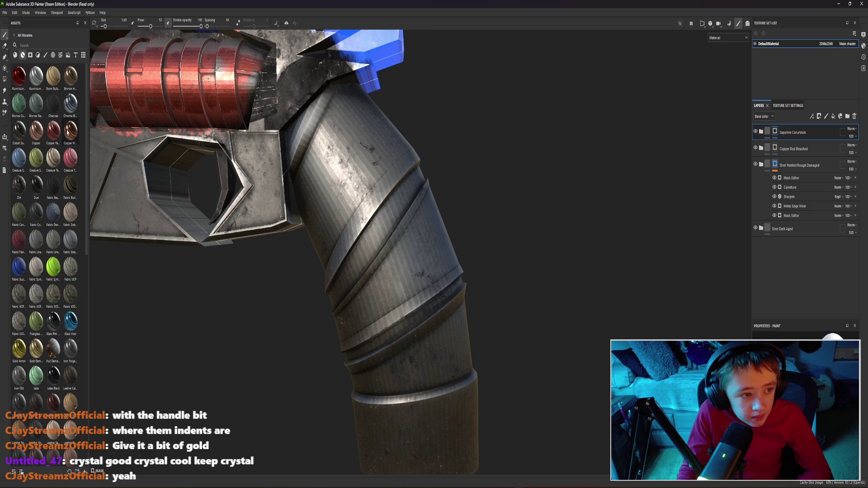
pyautogui.scroll(-10, 51, 193)
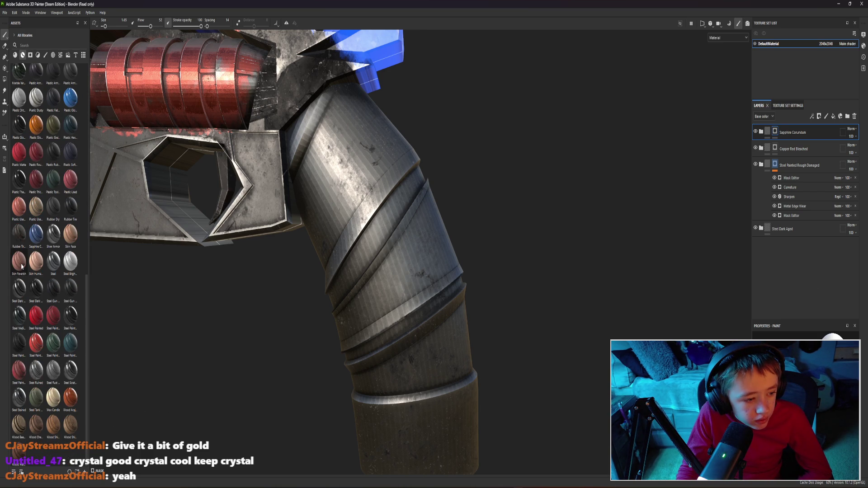
pyautogui.scroll(3, 23, 265)
pyautogui.scroll(2, 24, 263)
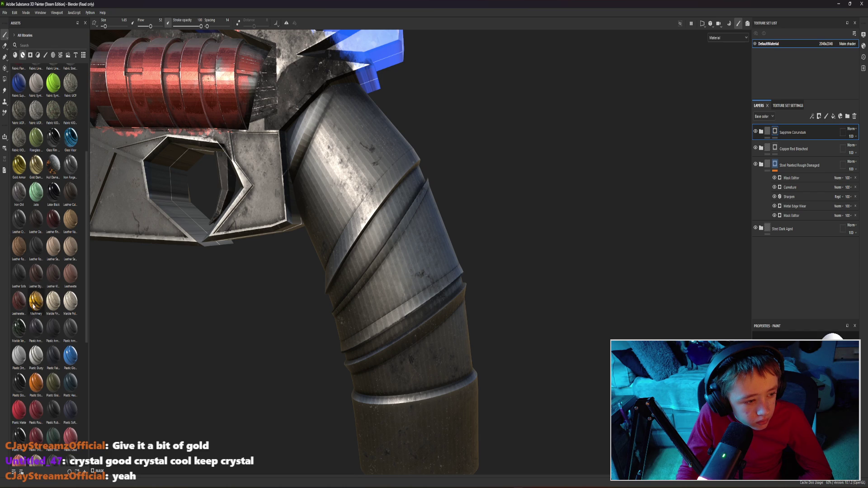
pyautogui.scroll(2, 33, 310)
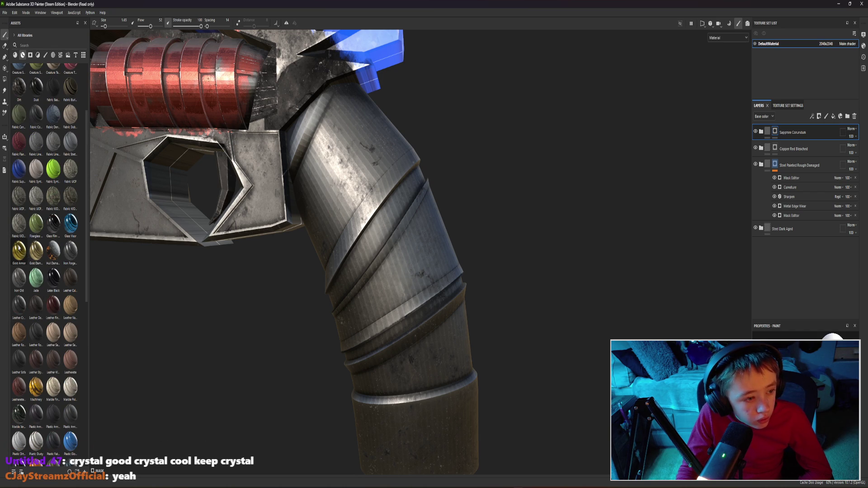
# Drop Gold Armor onto the pistol, coating it gold, then undo the application
pyautogui.moveTo(168, 260)
pyautogui.mouseDown()
pyautogui.moveTo(379, 235)
pyautogui.moveTo(450, 192)
pyautogui.mouseUp()
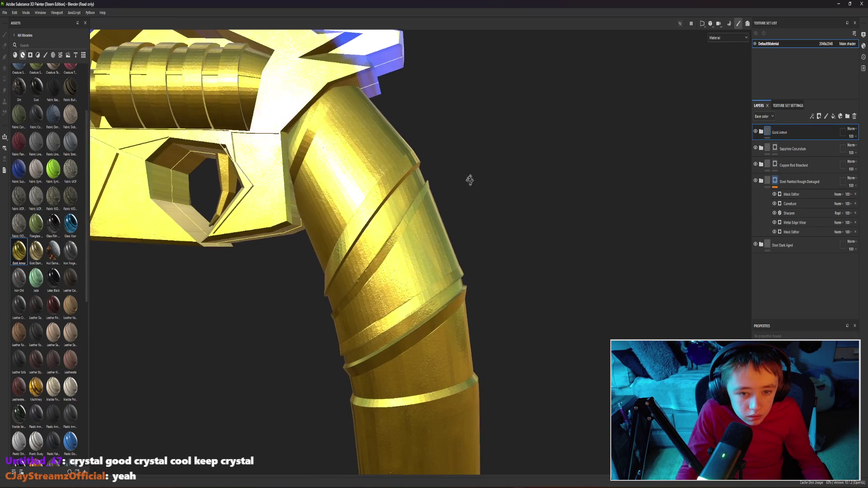
pyautogui.hotkey('ctrl', 'z')
# Re-apply Gold Armor as a new layer and hide it behind a black mask
pyautogui.moveTo(36, 251)
pyautogui.mouseDown()
pyautogui.moveTo(384, 227)
pyautogui.moveTo(217, 314)
pyautogui.mouseUp()
pyautogui.hotkey('ctrl', 'z')
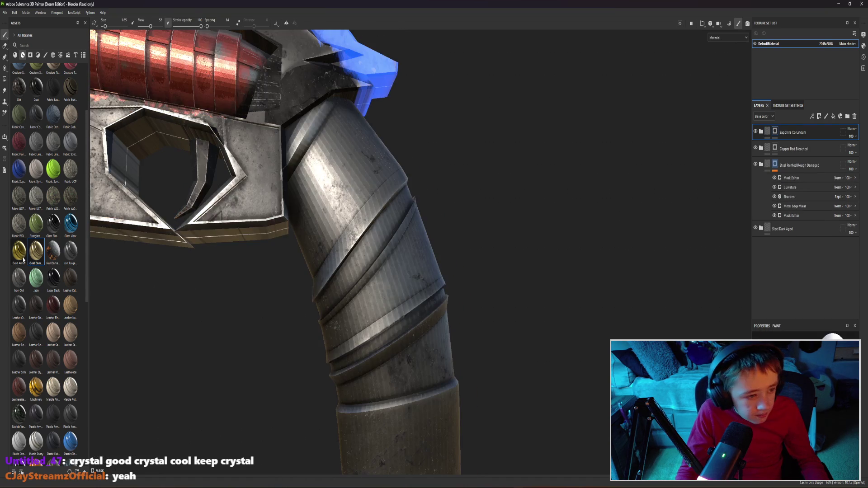
pyautogui.moveTo(21, 259); pyautogui.dragTo(365, 246)
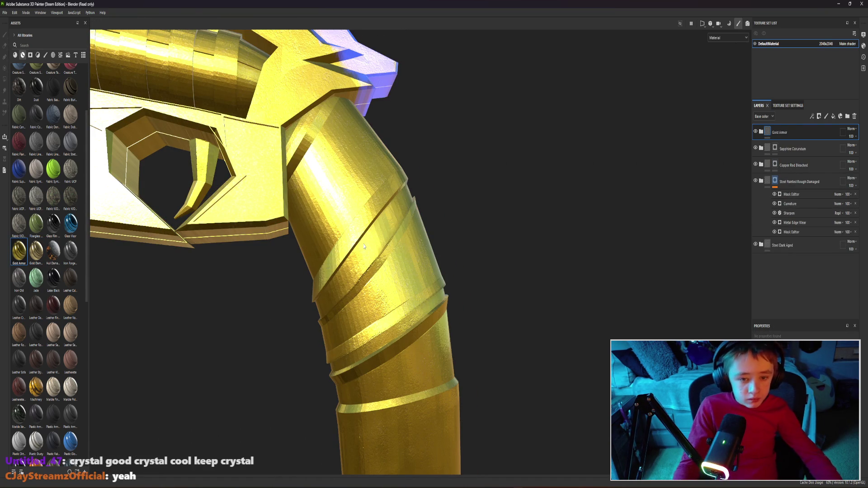
pyautogui.click(820, 115)
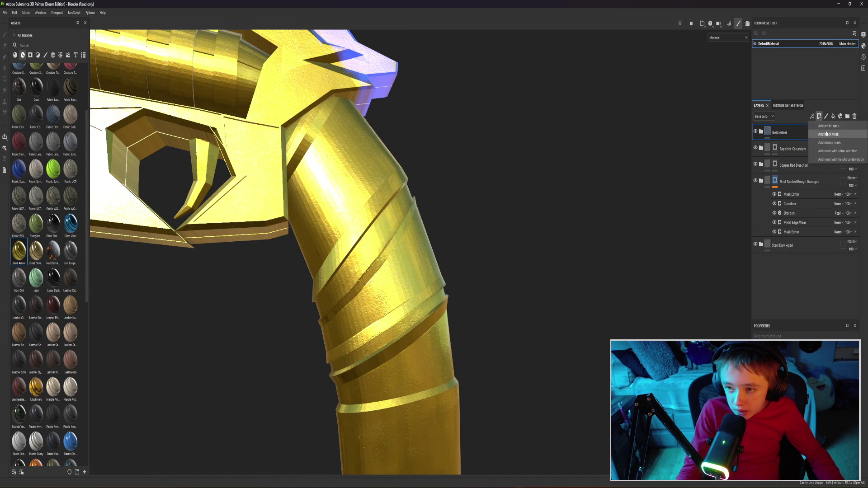
pyautogui.click(828, 134)
pyautogui.scroll(3, 448, 204)
pyautogui.scroll(3, 448, 204)
pyautogui.scroll(3, 448, 204)
# Paint a first gold stroke onto a band of the steel grip
pyautogui.moveTo(447, 204)
pyautogui.keyDown('alt'); pyautogui.mouseDown()
pyautogui.moveTo(407, 217)
pyautogui.moveTo(421, 204)
pyautogui.mouseUp(); pyautogui.keyUp('alt')
pyautogui.moveTo(390, 230); pyautogui.dragTo(454, 146)
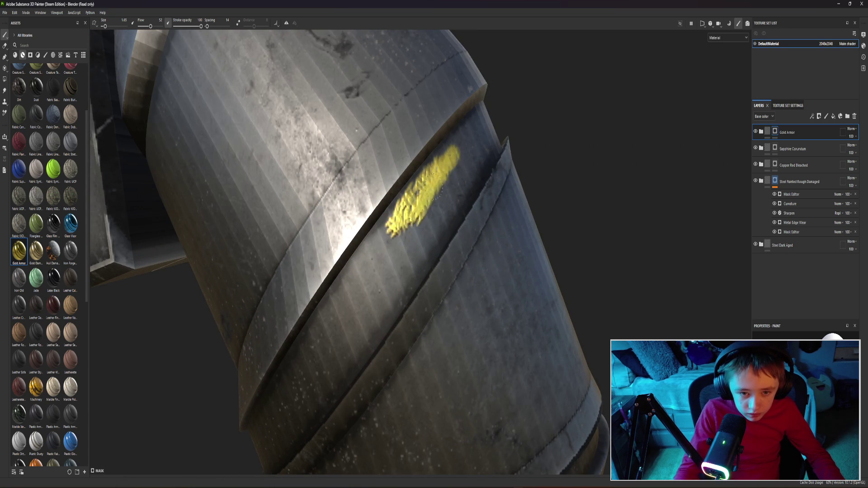
# Brush gold through the mask until the whole recessed grip band is filled
pyautogui.moveTo(434, 183); pyautogui.dragTo(376, 258)
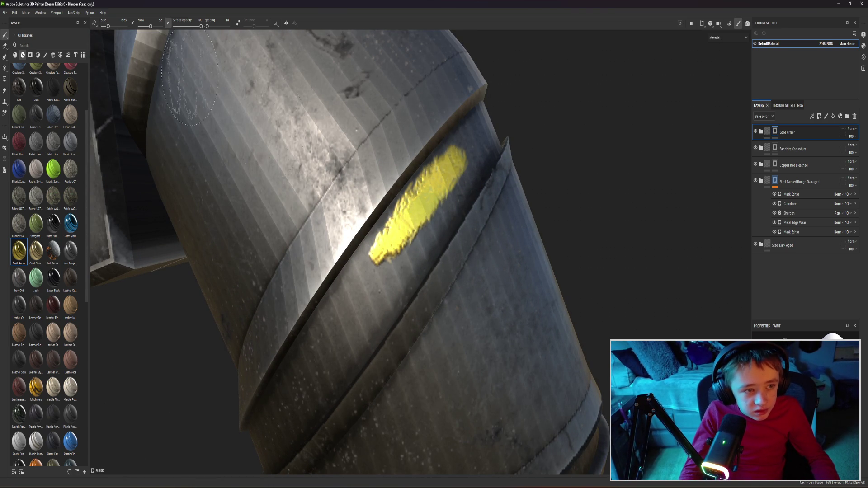
pyautogui.moveTo(465, 163); pyautogui.dragTo(374, 283)
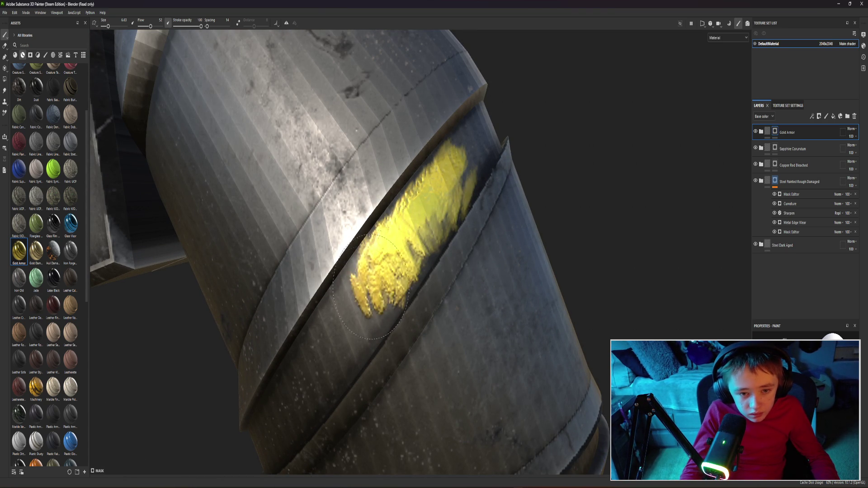
pyautogui.moveTo(556, 164)
pyautogui.keyDown('alt'); pyautogui.mouseDown()
pyautogui.moveTo(483, 169)
pyautogui.moveTo(373, 225)
pyautogui.mouseUp(); pyautogui.keyUp('alt')
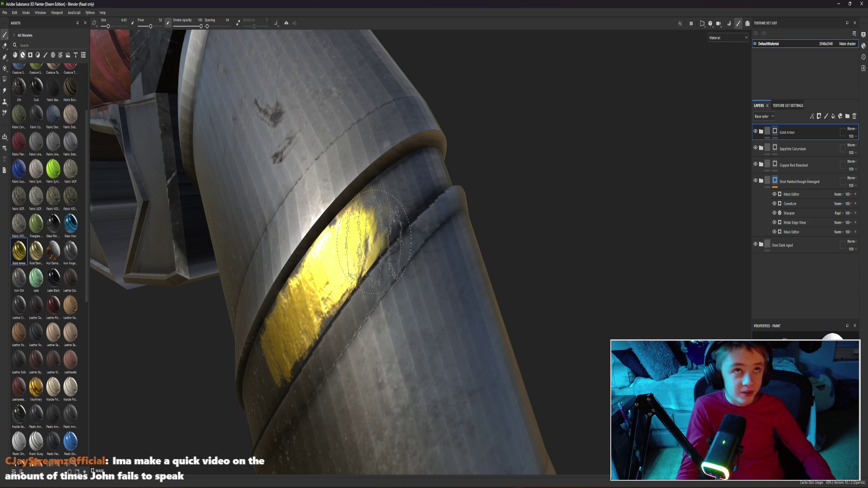
pyautogui.moveTo(389, 244)
pyautogui.keyDown('alt'); pyautogui.mouseDown()
pyautogui.moveTo(335, 209)
pyautogui.moveTo(452, 203)
pyautogui.moveTo(387, 185)
pyautogui.moveTo(398, 229)
pyautogui.moveTo(404, 184)
pyautogui.moveTo(353, 204)
pyautogui.moveTo(380, 244)
pyautogui.moveTo(414, 204)
pyautogui.moveTo(276, 255)
pyautogui.moveTo(337, 248)
pyautogui.mouseUp(); pyautogui.keyUp('alt')
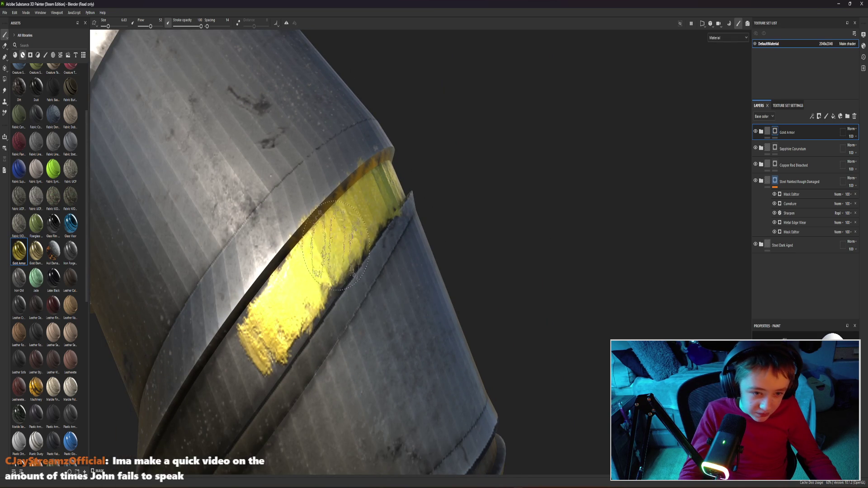
pyautogui.moveTo(278, 309)
pyautogui.mouseDown()
pyautogui.moveTo(317, 312)
pyautogui.moveTo(322, 268)
pyautogui.mouseUp()
pyautogui.moveTo(257, 354)
pyautogui.mouseDown()
pyautogui.moveTo(293, 304)
pyautogui.moveTo(427, 199)
pyautogui.moveTo(389, 223)
pyautogui.moveTo(405, 221)
pyautogui.mouseUp()
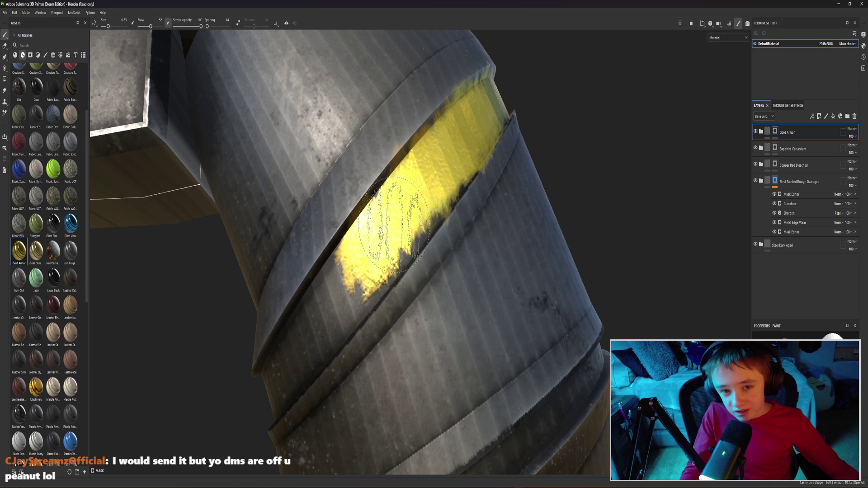
pyautogui.scroll(2, 468, 183)
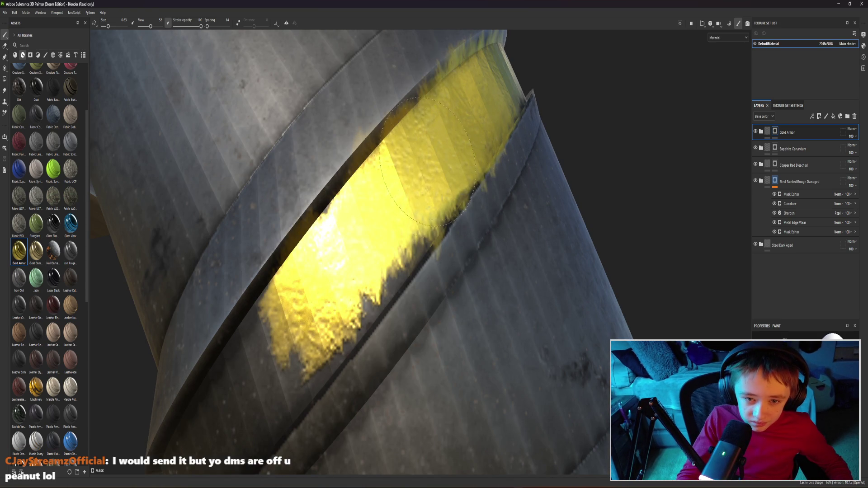
# Extend gold paint down the upper grip band to its lower-left end
pyautogui.moveTo(364, 244); pyautogui.dragTo(281, 363)
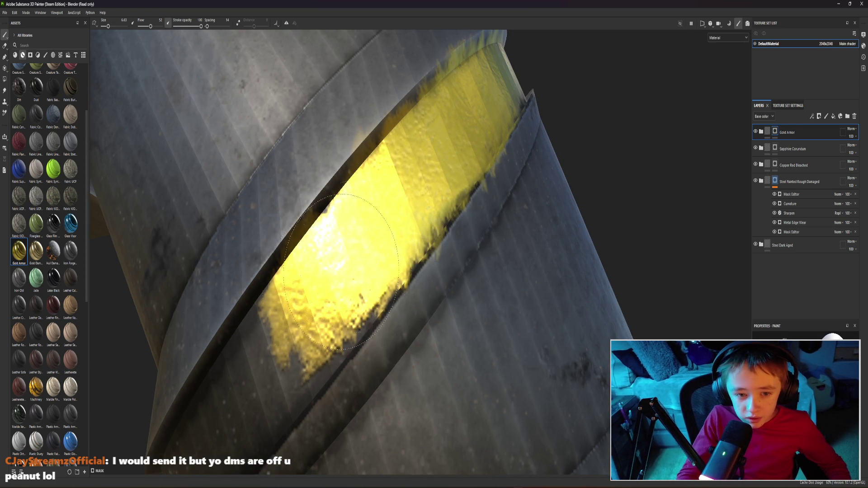
pyautogui.scroll(-2, 282, 363)
pyautogui.moveTo(281, 363)
pyautogui.keyDown('alt'); pyautogui.mouseDown()
pyautogui.moveTo(339, 326)
pyautogui.moveTo(303, 341)
pyautogui.mouseUp(); pyautogui.keyUp('alt')
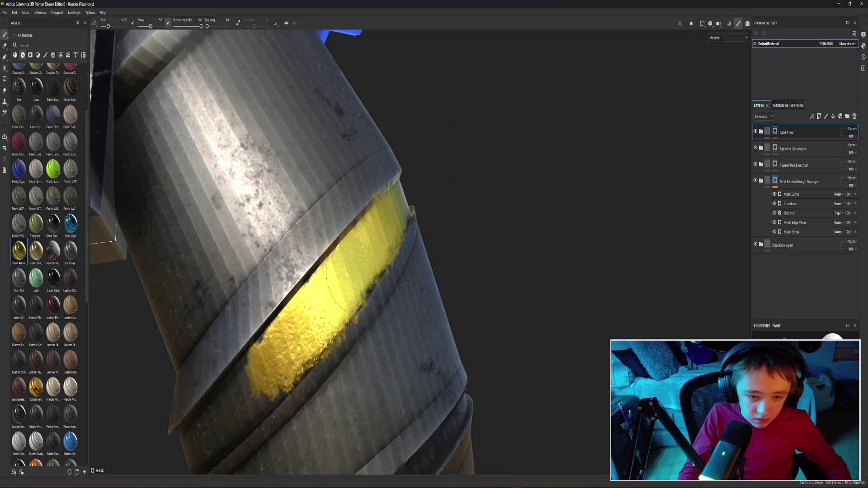
pyautogui.moveTo(373, 249)
pyautogui.keyDown('alt'); pyautogui.mouseDown()
pyautogui.moveTo(384, 291)
pyautogui.moveTo(482, 294)
pyautogui.moveTo(656, 117)
pyautogui.moveTo(591, 190)
pyautogui.moveTo(587, 207)
pyautogui.mouseUp(); pyautogui.keyUp('alt')
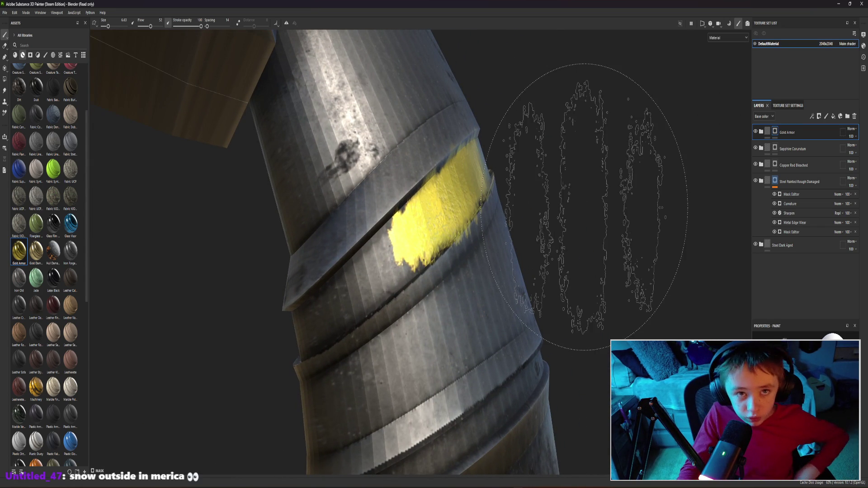
pyautogui.scroll(3, 587, 207)
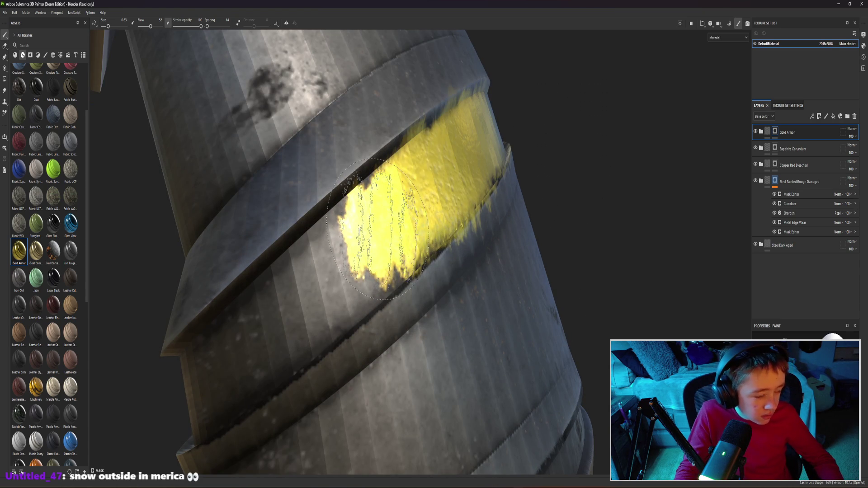
pyautogui.moveTo(378, 229); pyautogui.dragTo(291, 319)
pyautogui.moveTo(391, 214)
pyautogui.mouseDown()
pyautogui.moveTo(201, 374)
pyautogui.moveTo(587, 272)
pyautogui.moveTo(590, 206)
pyautogui.moveTo(509, 209)
pyautogui.mouseUp()
# Touch up the gold along the band, then undo the stray stroke on the lower band
pyautogui.moveTo(402, 286)
pyautogui.mouseDown()
pyautogui.moveTo(389, 328)
pyautogui.moveTo(353, 377)
pyautogui.mouseUp()
pyautogui.moveTo(453, 343); pyautogui.dragTo(481, 294)
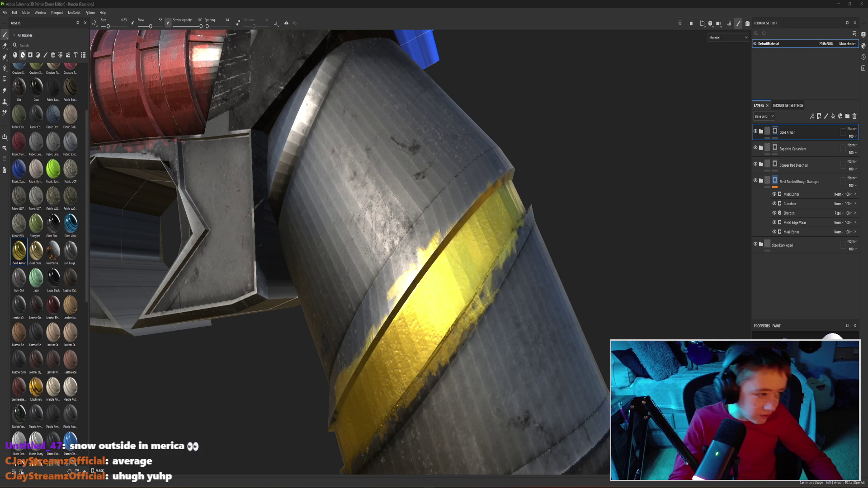
pyautogui.moveTo(380, 225)
pyautogui.keyDown('alt'); pyautogui.mouseDown()
pyautogui.moveTo(439, 216)
pyautogui.moveTo(383, 272)
pyautogui.moveTo(235, 353)
pyautogui.mouseUp(); pyautogui.keyUp('alt')
pyautogui.scroll(2, 439, 216)
pyautogui.scroll(3, 383, 271)
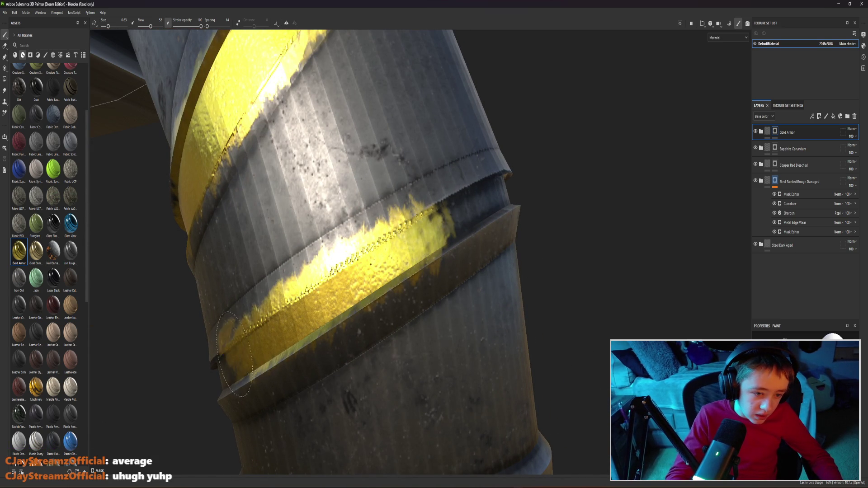
pyautogui.hotkey('ctrl', 'z')
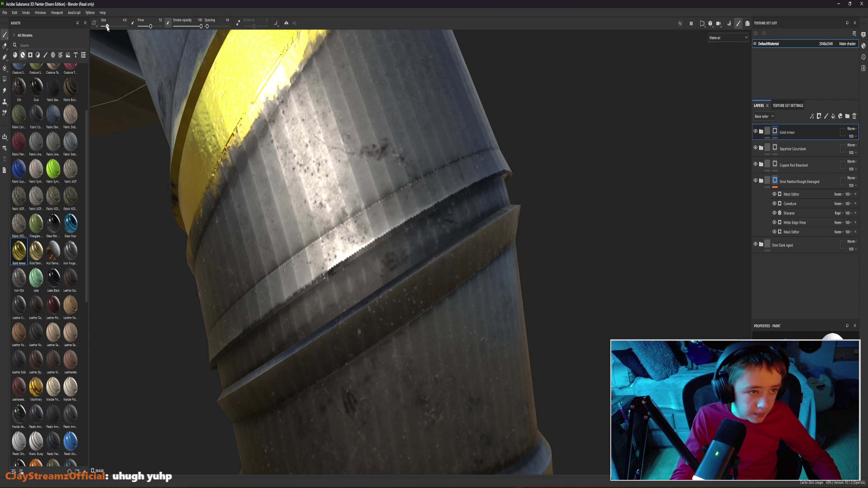
# Paint gold along the lower grip band, including its unpainted right section
pyautogui.moveTo(485, 204)
pyautogui.mouseDown()
pyautogui.moveTo(443, 248)
pyautogui.moveTo(251, 347)
pyautogui.mouseUp()
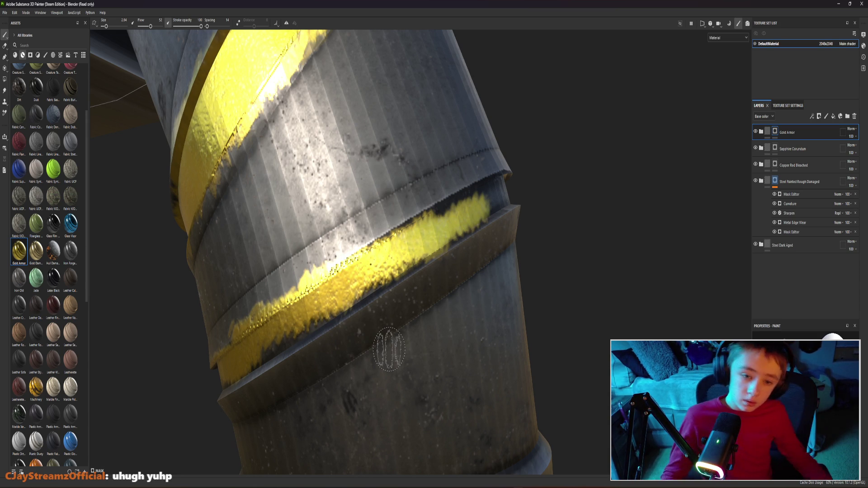
pyautogui.moveTo(369, 279); pyautogui.dragTo(272, 347)
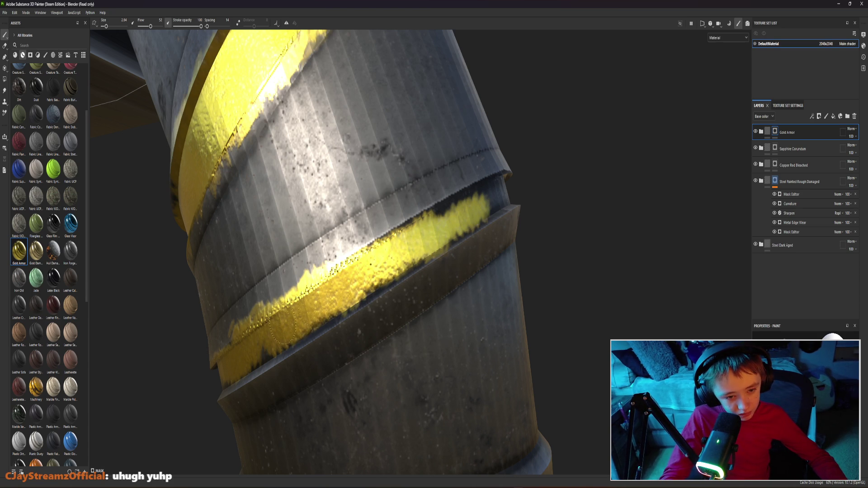
pyautogui.scroll(-2, 390, 253)
pyautogui.scroll(-2, 390, 253)
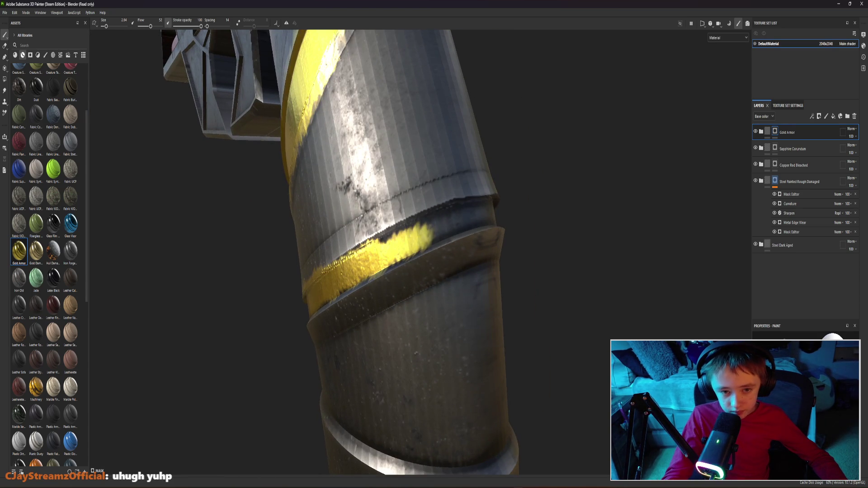
pyautogui.keyDown('alt'); pyautogui.moveTo(390, 246); pyautogui.dragTo(458, 194); pyautogui.keyUp('alt')
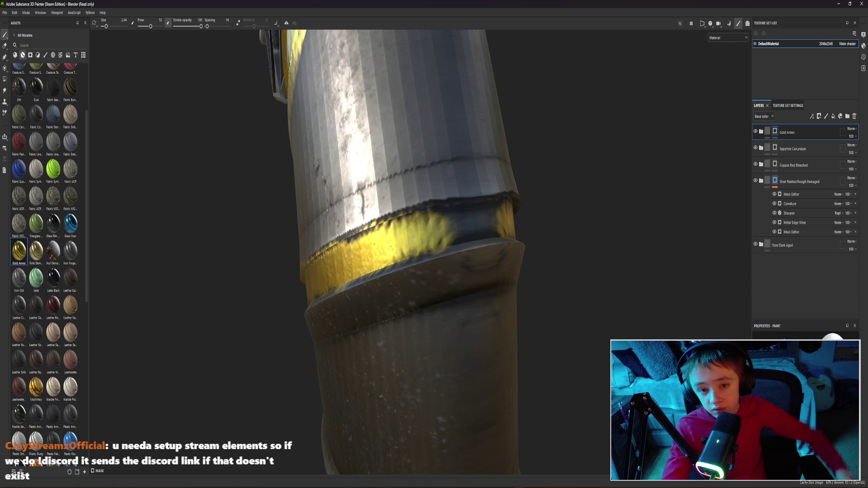
pyautogui.moveTo(498, 217)
pyautogui.mouseDown()
pyautogui.moveTo(387, 238)
pyautogui.moveTo(517, 233)
pyautogui.moveTo(456, 243)
pyautogui.mouseUp()
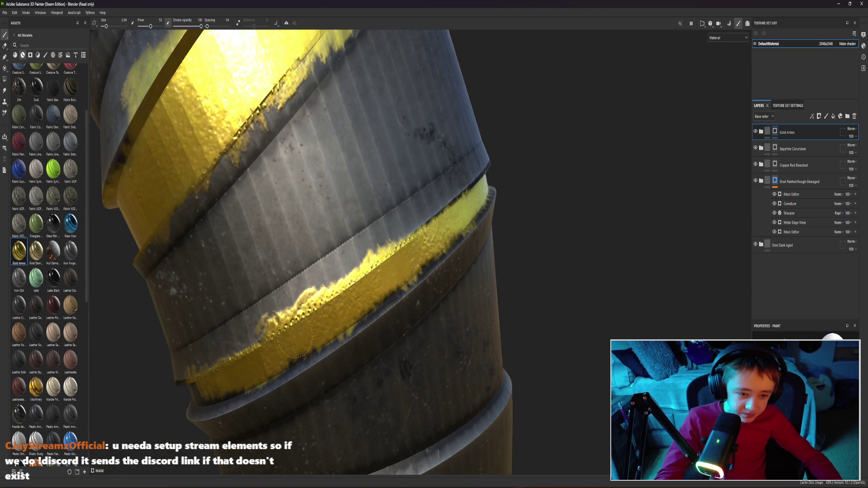
# Orbit around the grip to check the gold band wraps fully around the handle
pyautogui.moveTo(310, 339)
pyautogui.keyDown('alt'); pyautogui.mouseDown()
pyautogui.moveTo(435, 255)
pyautogui.moveTo(245, 285)
pyautogui.moveTo(407, 251)
pyautogui.moveTo(434, 271)
pyautogui.moveTo(370, 295)
pyautogui.moveTo(407, 271)
pyautogui.mouseUp(); pyautogui.keyUp('alt')
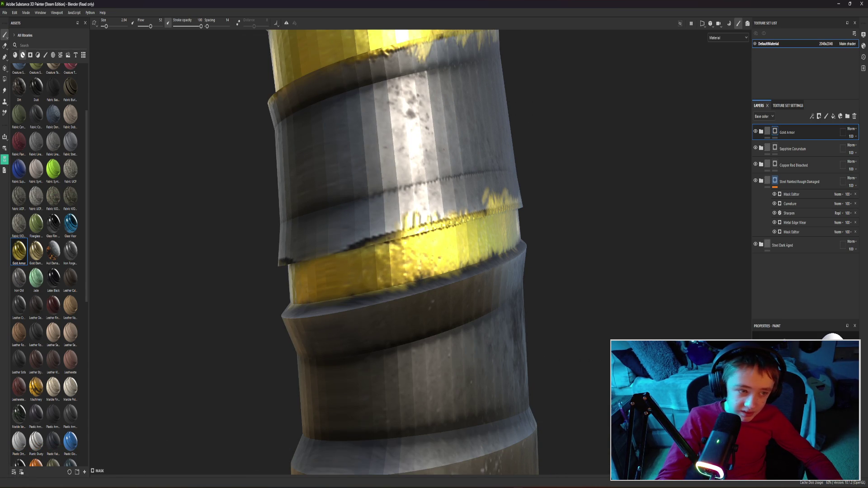
pyautogui.moveTo(407, 251)
pyautogui.keyDown('alt'); pyautogui.mouseDown()
pyautogui.moveTo(386, 245)
pyautogui.moveTo(349, 254)
pyautogui.moveTo(315, 194)
pyautogui.moveTo(516, 126)
pyautogui.mouseUp(); pyautogui.keyUp('alt')
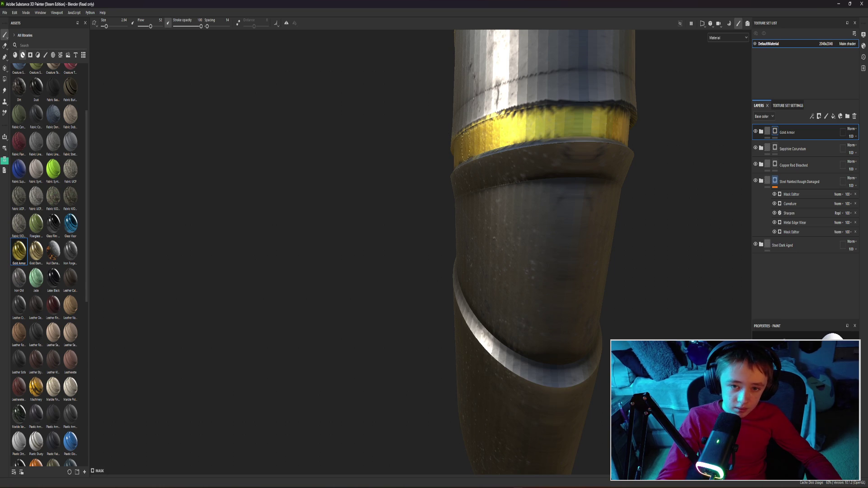
pyautogui.keyDown('alt'); pyautogui.moveTo(334, 161); pyautogui.dragTo(545, 138); pyautogui.keyUp('alt')
pyautogui.moveTo(421, 183)
pyautogui.keyDown('alt'); pyautogui.mouseDown()
pyautogui.moveTo(530, 176)
pyautogui.moveTo(423, 204)
pyautogui.moveTo(271, 180)
pyautogui.moveTo(262, 146)
pyautogui.moveTo(635, 205)
pyautogui.moveTo(388, 295)
pyautogui.moveTo(583, 339)
pyautogui.mouseUp(); pyautogui.keyUp('alt')
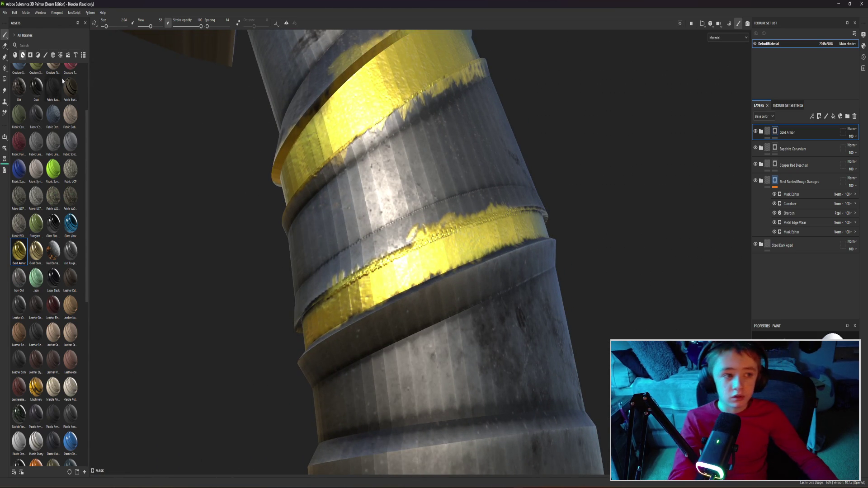
pyautogui.click(4, 45)
pyautogui.scroll(2, 390, 261)
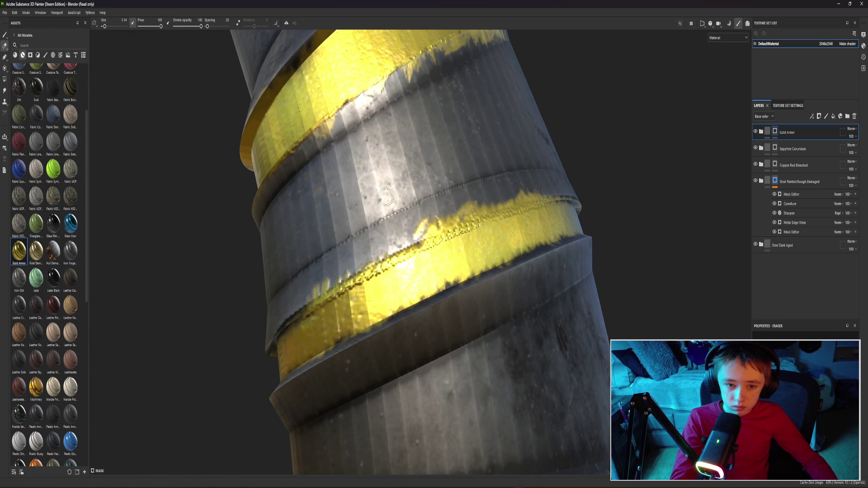
# Bring up the Save project dialog with Ctrl+S
pyautogui.moveTo(352, 199)
pyautogui.keyDown('alt'); pyautogui.mouseDown()
pyautogui.moveTo(323, 195)
pyautogui.moveTo(277, 212)
pyautogui.mouseUp(); pyautogui.keyUp('alt')
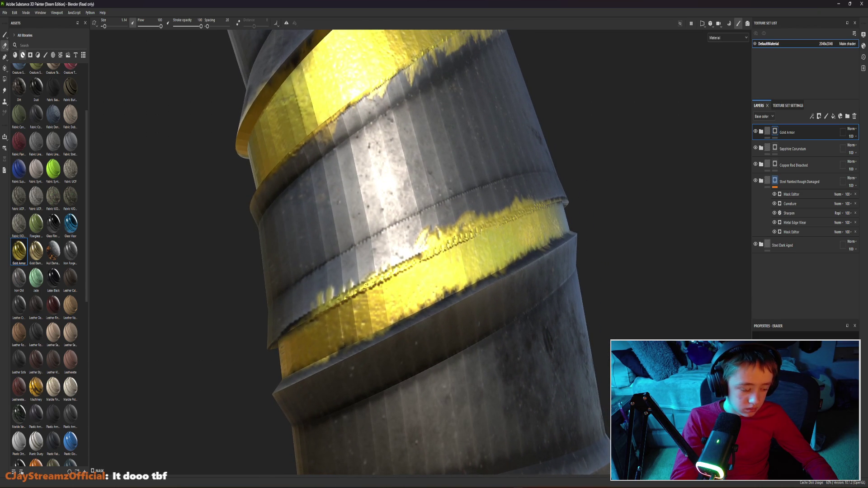
pyautogui.hotkey('ctrl', 's')
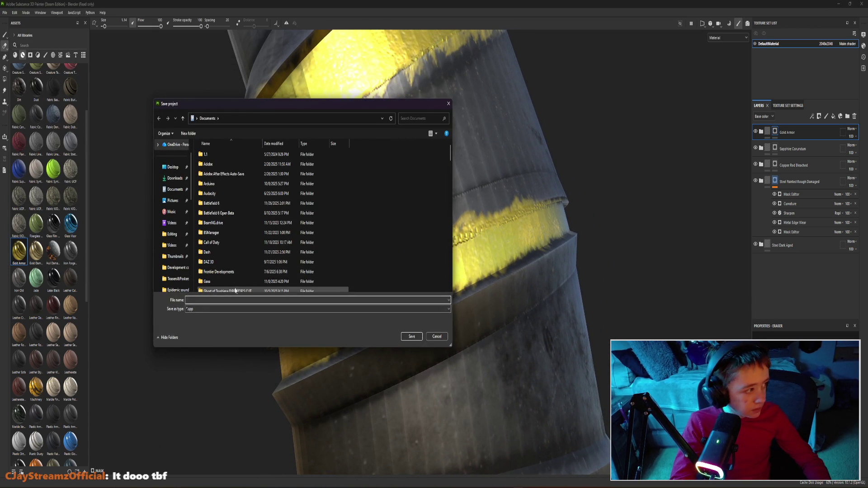
# Dismiss the Save project dialog without saving
pyautogui.moveTo(227, 104); pyautogui.dragTo(0, 147)
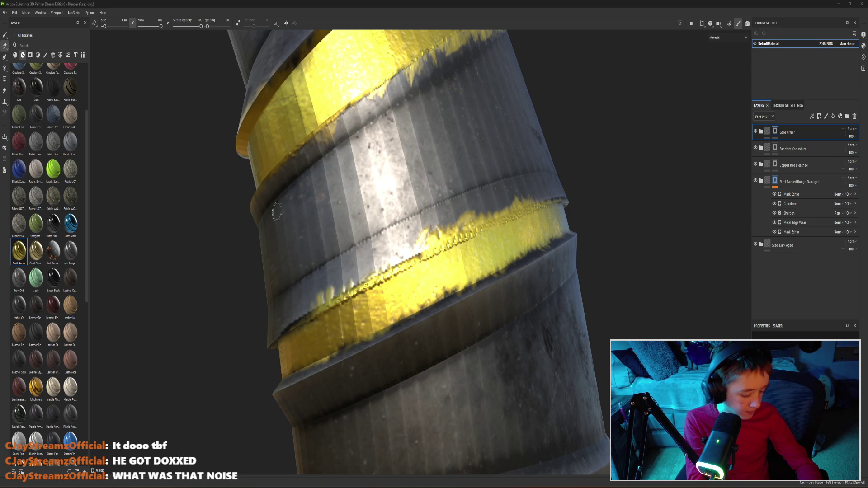
# Save the project as Crystal Revolver and orbit to an upright view of the grip
pyautogui.hotkey('ctrl', 's')
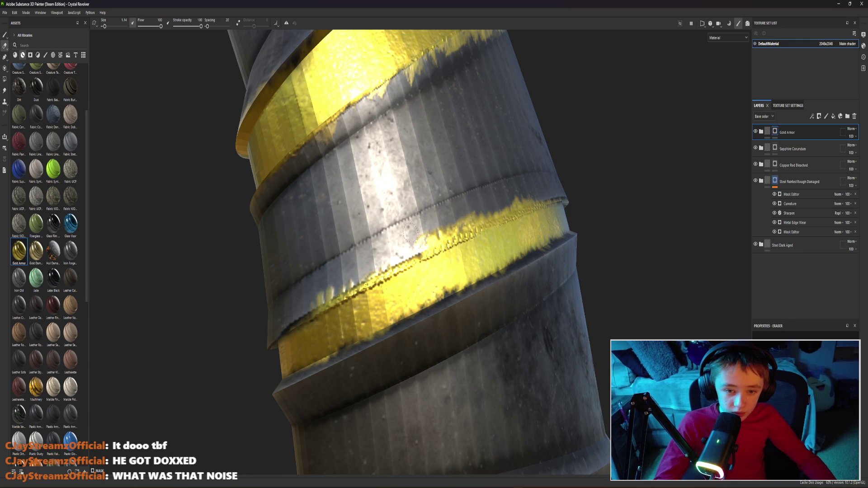
pyautogui.scroll(-3, 483, 228)
pyautogui.scroll(-5, 483, 228)
pyautogui.moveTo(312, 180)
pyautogui.keyDown('alt'); pyautogui.mouseDown()
pyautogui.moveTo(336, 218)
pyautogui.moveTo(398, 278)
pyautogui.mouseUp(); pyautogui.keyUp('alt')
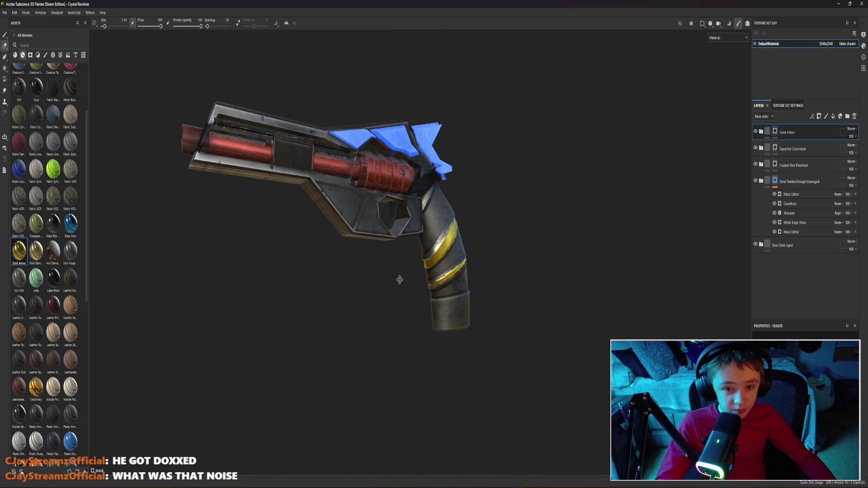
pyautogui.scroll(2, 399, 280)
pyautogui.scroll(2, 357, 277)
pyautogui.scroll(2, 396, 267)
pyautogui.scroll(3, 395, 268)
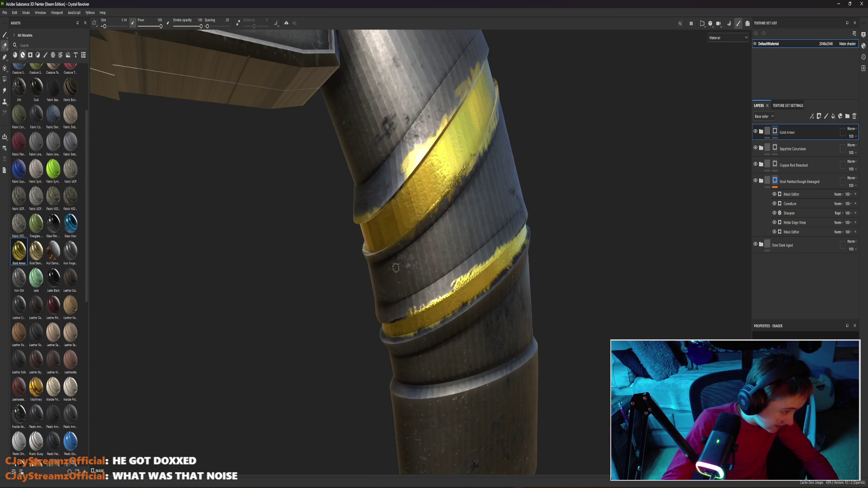
pyautogui.scroll(2, 395, 267)
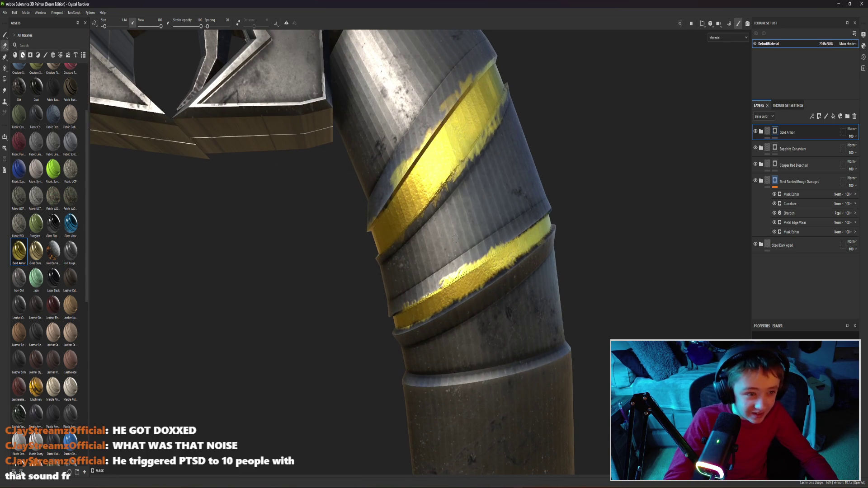
pyautogui.scroll(2, 463, 238)
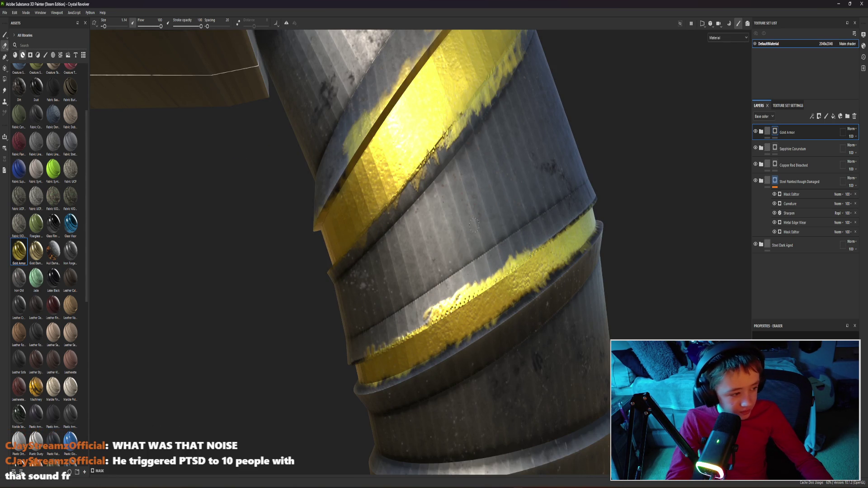
pyautogui.scroll(2, 475, 251)
pyautogui.scroll(2, 434, 257)
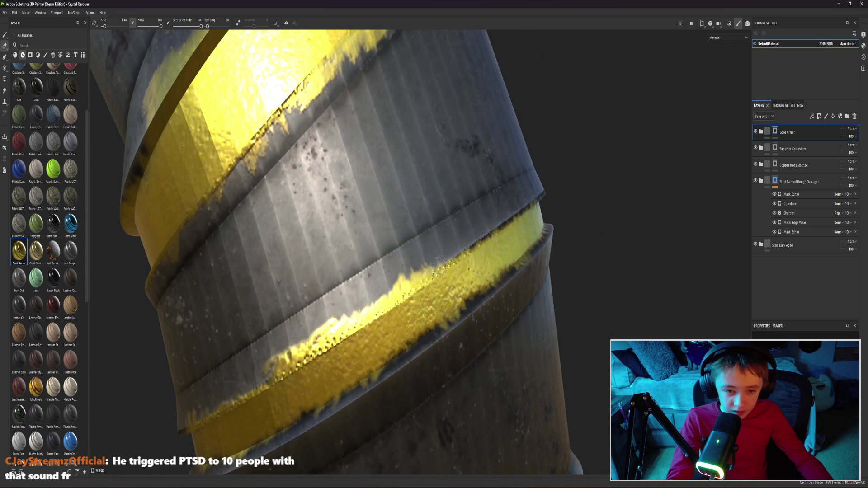
pyautogui.moveTo(454, 243)
pyautogui.keyDown('alt'); pyautogui.mouseDown()
pyautogui.moveTo(461, 248)
pyautogui.moveTo(251, 288)
pyautogui.moveTo(302, 278)
pyautogui.mouseUp(); pyautogui.keyUp('alt')
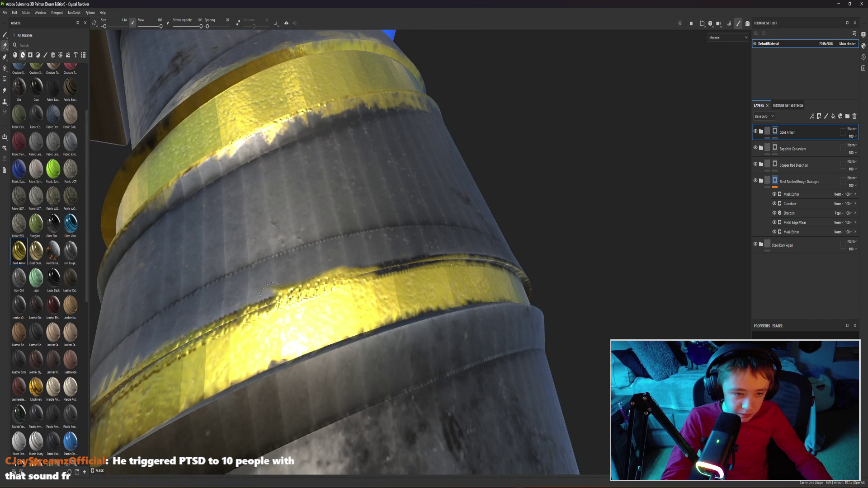
pyautogui.moveTo(355, 257)
pyautogui.keyDown('alt'); pyautogui.mouseDown()
pyautogui.moveTo(499, 289)
pyautogui.moveTo(368, 333)
pyautogui.moveTo(287, 307)
pyautogui.mouseUp(); pyautogui.keyUp('alt')
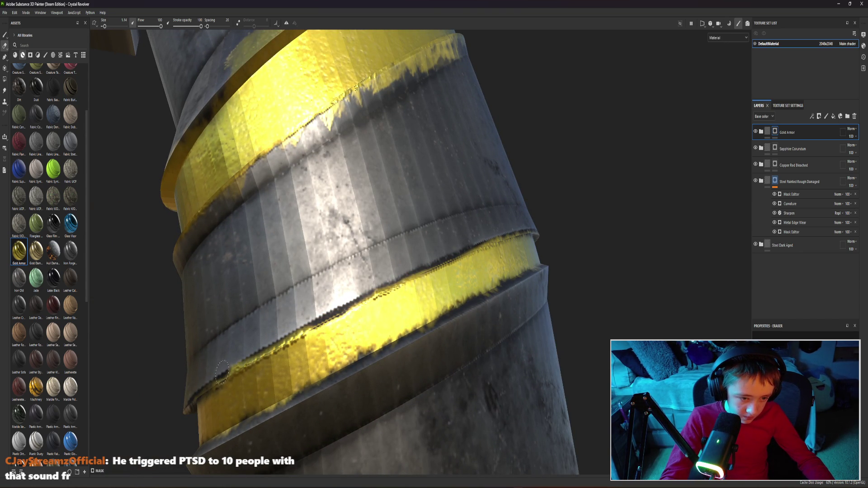
# Erase a worn strip along the lower gold band's upper edge, redoing the first attempt
pyautogui.moveTo(223, 372); pyautogui.dragTo(348, 314)
pyautogui.hotkey('ctrl', 'z')
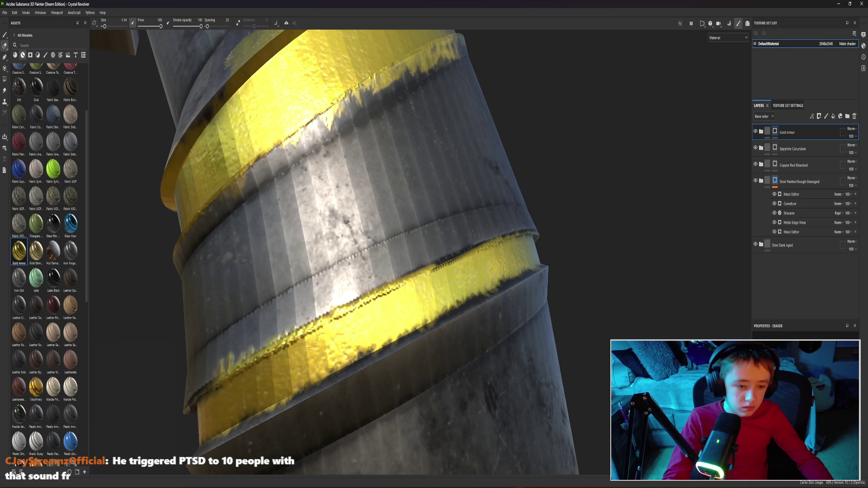
pyautogui.moveTo(245, 354); pyautogui.dragTo(401, 285)
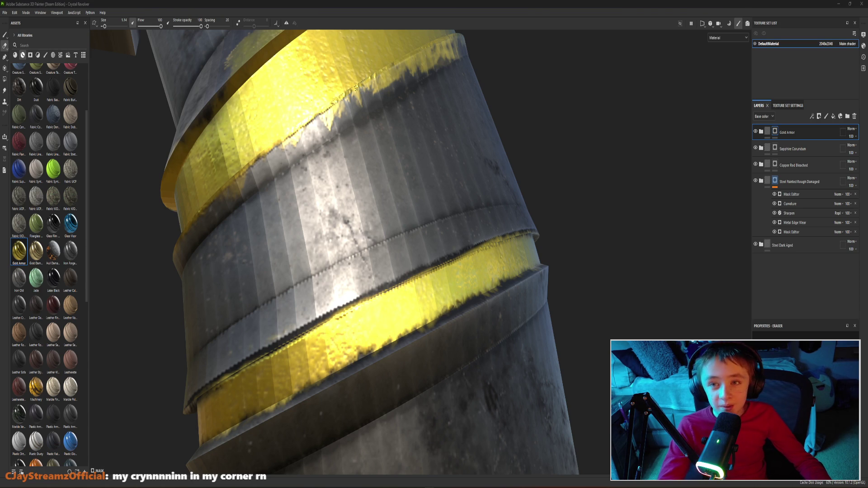
pyautogui.moveTo(572, 120)
pyautogui.keyDown('alt'); pyautogui.mouseDown()
pyautogui.moveTo(581, 141)
pyautogui.moveTo(562, 136)
pyautogui.mouseUp(); pyautogui.keyUp('alt')
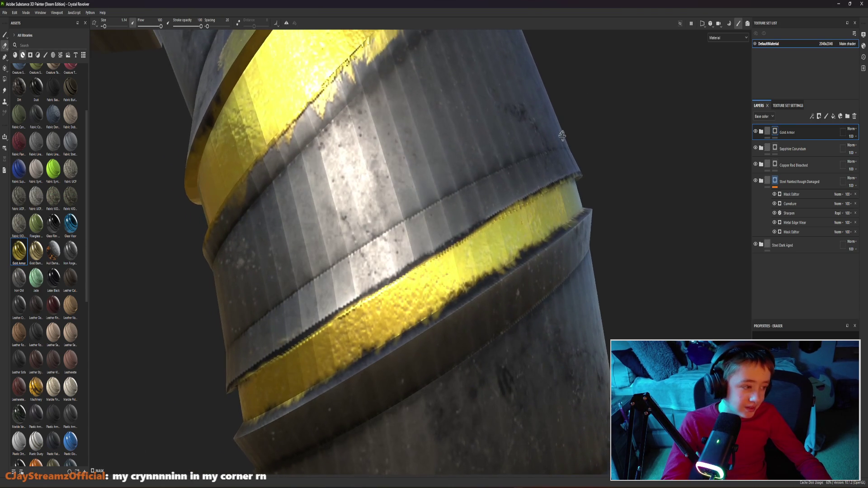
pyautogui.moveTo(599, 163)
pyautogui.keyDown('alt'); pyautogui.mouseDown()
pyautogui.moveTo(607, 156)
pyautogui.moveTo(622, 229)
pyautogui.moveTo(570, 202)
pyautogui.moveTo(557, 220)
pyautogui.moveTo(617, 219)
pyautogui.moveTo(416, 220)
pyautogui.moveTo(350, 157)
pyautogui.mouseUp(); pyautogui.keyUp('alt')
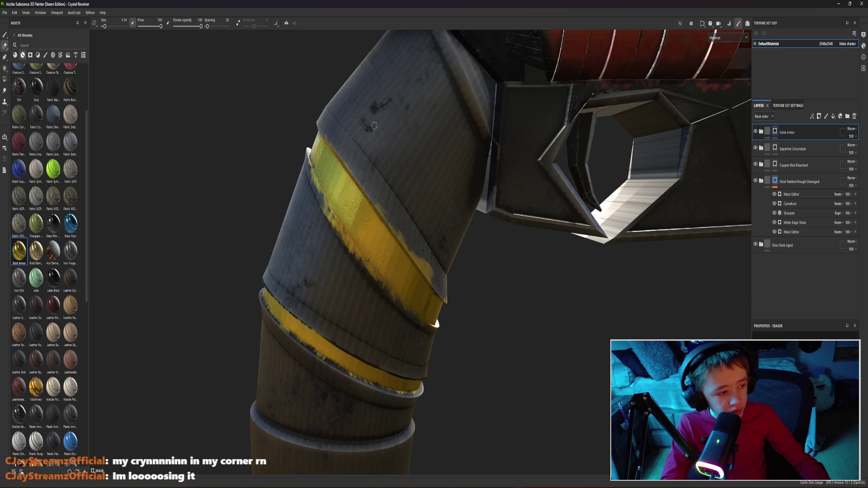
# Erase stray gold from the band edge and its rounded end, inspecting from several angles
pyautogui.moveTo(389, 139)
pyautogui.keyDown('alt'); pyautogui.mouseDown()
pyautogui.moveTo(485, 340)
pyautogui.moveTo(397, 310)
pyautogui.mouseUp(); pyautogui.keyUp('alt')
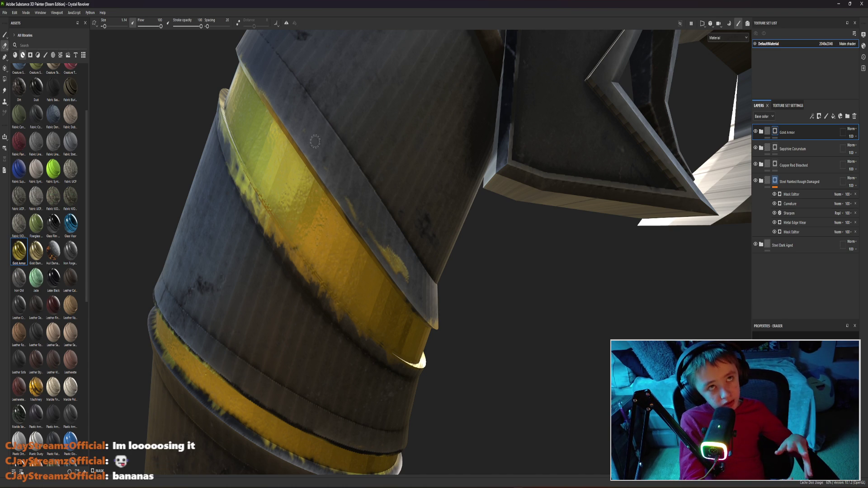
pyautogui.scroll(3, 314, 142)
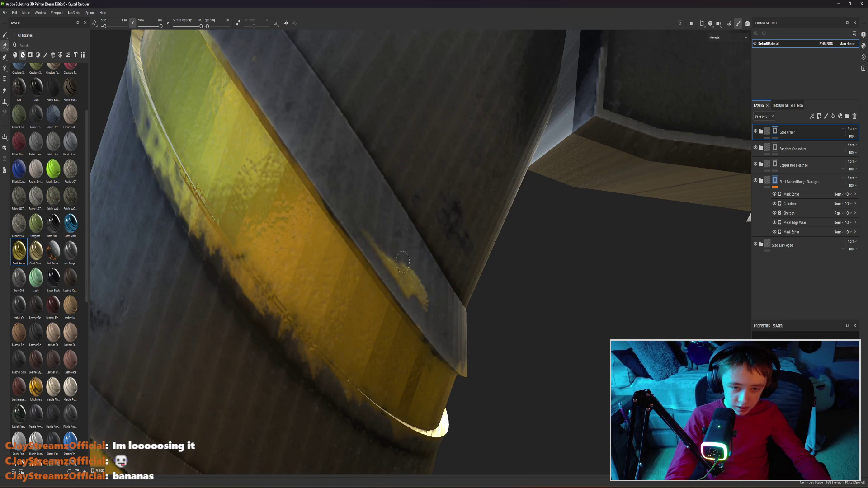
pyautogui.moveTo(392, 250); pyautogui.dragTo(362, 218)
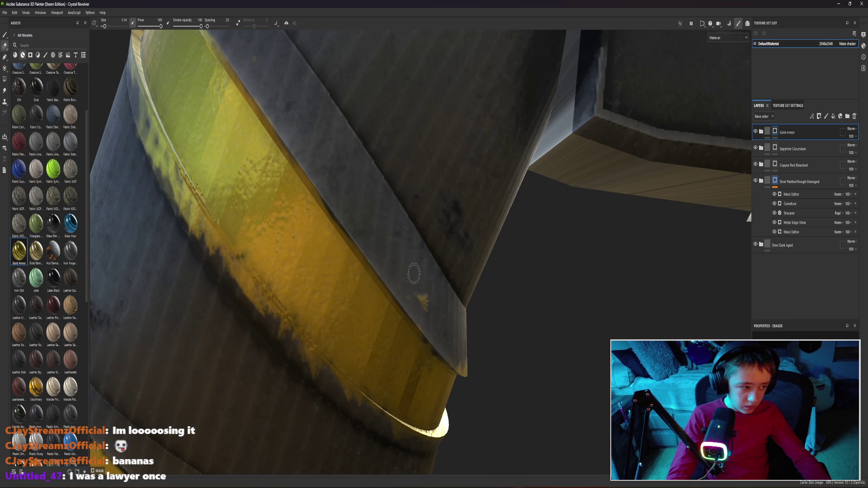
pyautogui.keyDown('alt'); pyautogui.moveTo(546, 300); pyautogui.dragTo(419, 280); pyautogui.keyUp('alt')
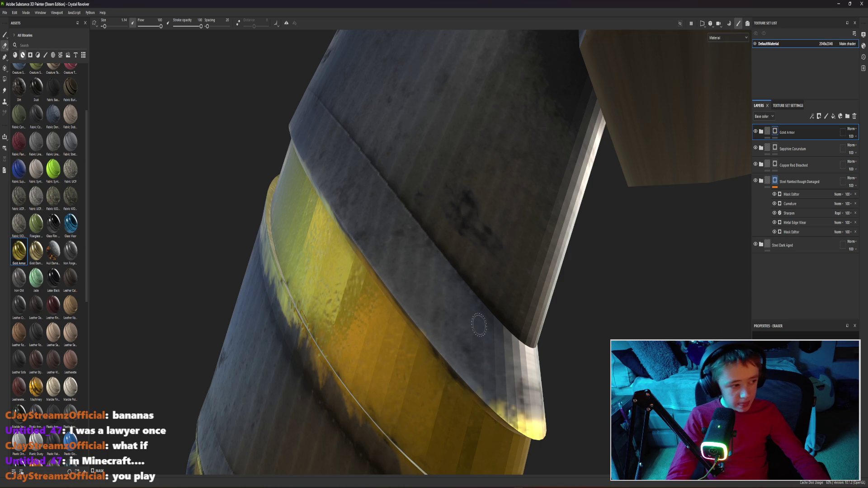
pyautogui.moveTo(566, 323)
pyautogui.keyDown('alt'); pyautogui.mouseDown()
pyautogui.moveTo(581, 387)
pyautogui.moveTo(562, 353)
pyautogui.moveTo(426, 247)
pyautogui.moveTo(454, 288)
pyautogui.mouseUp(); pyautogui.keyUp('alt')
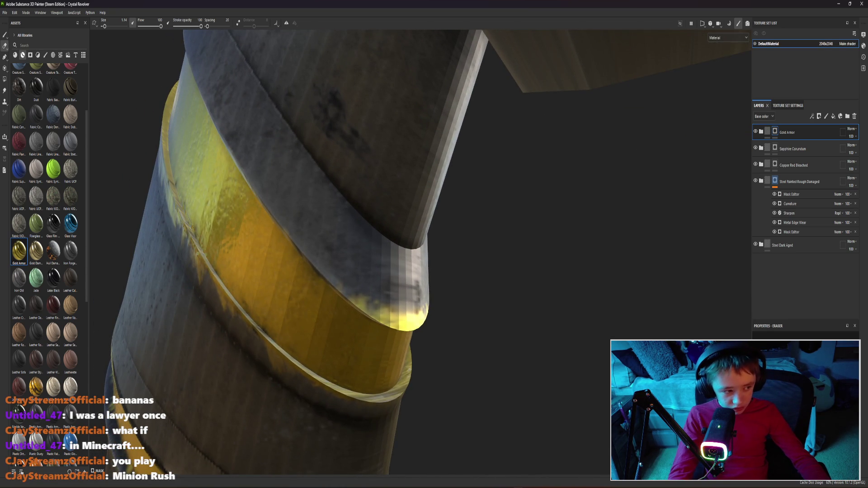
pyautogui.moveTo(353, 299)
pyautogui.mouseDown()
pyautogui.moveTo(407, 319)
pyautogui.moveTo(200, 97)
pyautogui.moveTo(241, 124)
pyautogui.moveTo(279, 116)
pyautogui.mouseUp()
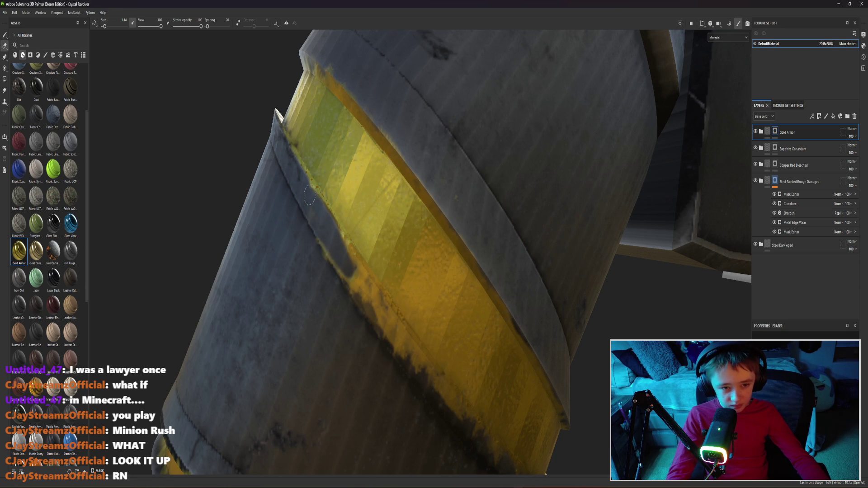
pyautogui.keyDown('alt'); pyautogui.moveTo(296, 171); pyautogui.dragTo(336, 272); pyautogui.keyUp('alt')
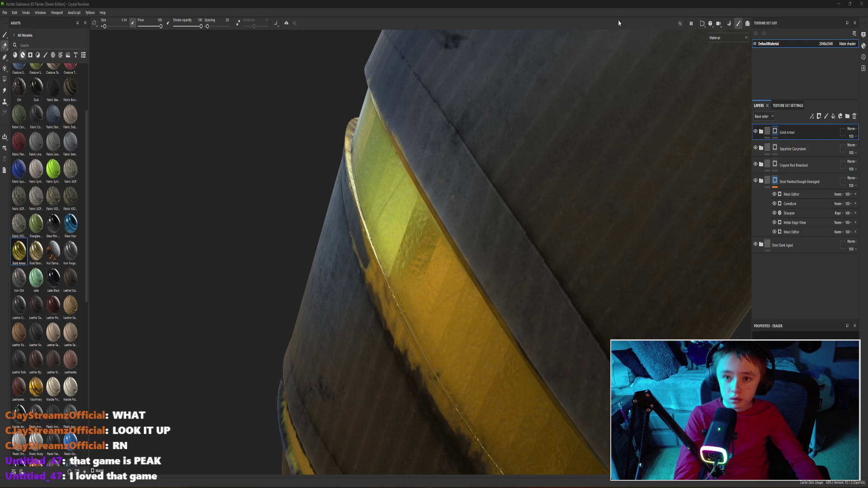
# Switch between the Substance Painter and Blender windows
pyautogui.moveTo(618, 4); pyautogui.dragTo(612, 29)
pyautogui.click(861, 9)
pyautogui.click(726, 30)
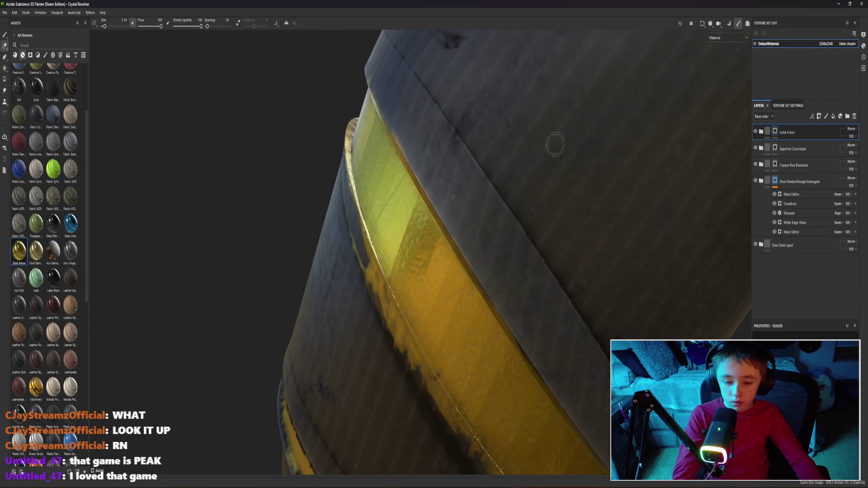
pyautogui.rightClick(492, 322)
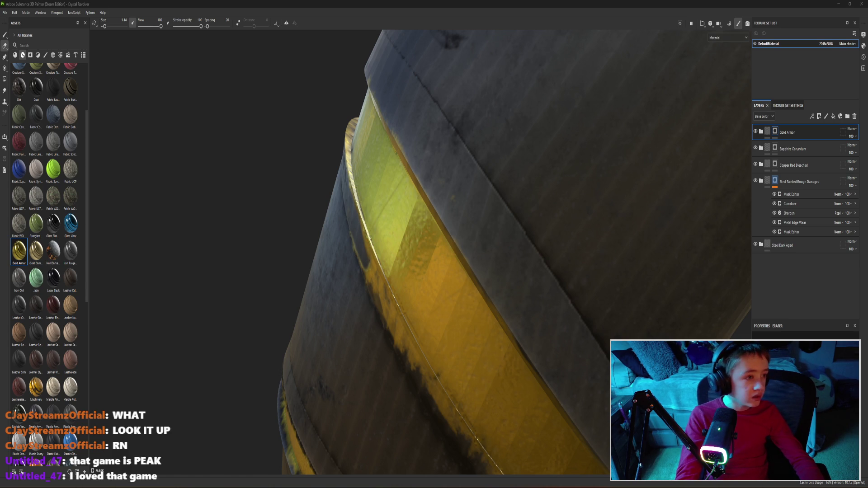
pyautogui.click(850, 5)
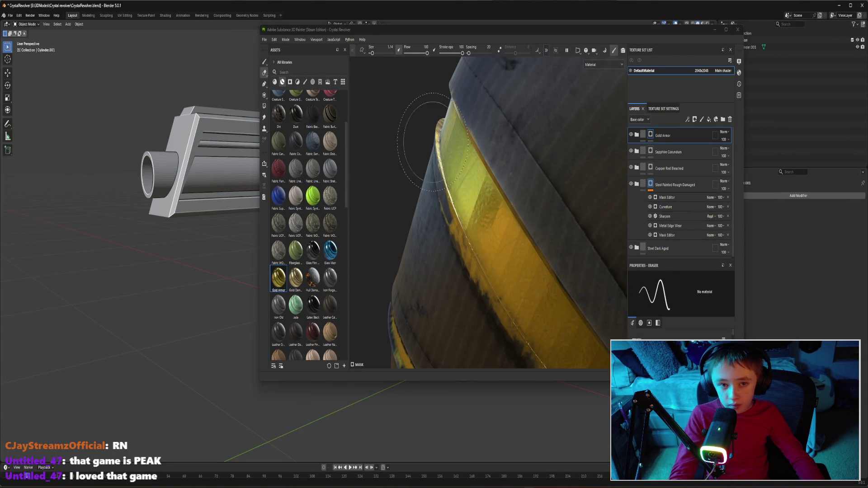
# Dismiss the Blender jump list and maximize Substance Painter back to full screen
pyautogui.rightClick(516, 441)
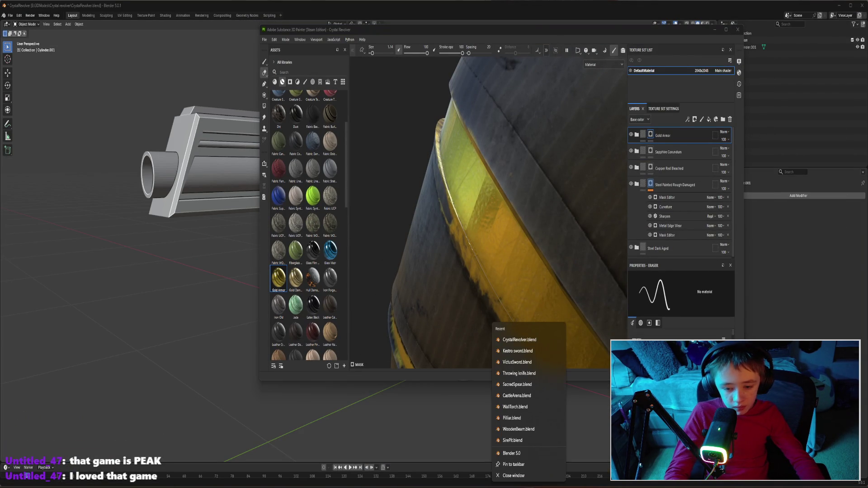
pyautogui.doubleClick(687, 29)
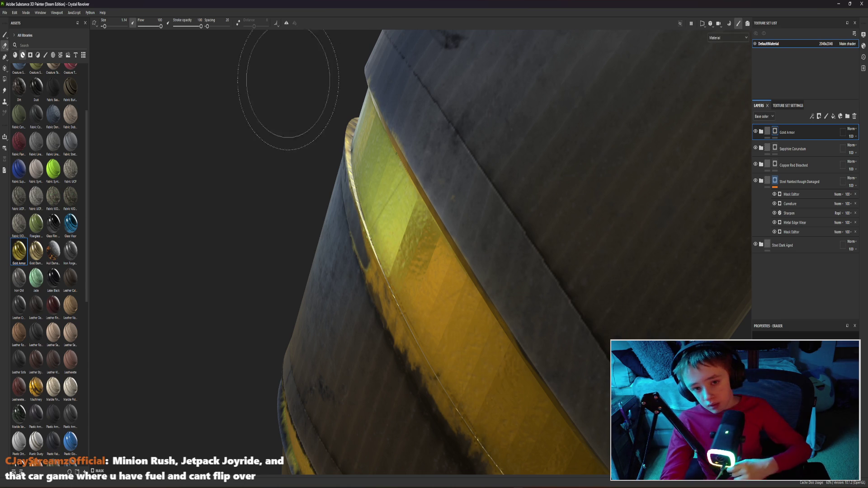
# Erase gold paint along the grip band's left edge to give it a worn, ragged look
pyautogui.moveTo(309, 246)
pyautogui.keyDown('alt'); pyautogui.mouseDown()
pyautogui.moveTo(342, 216)
pyautogui.moveTo(370, 275)
pyautogui.moveTo(435, 346)
pyautogui.moveTo(376, 338)
pyautogui.mouseUp(); pyautogui.keyUp('alt')
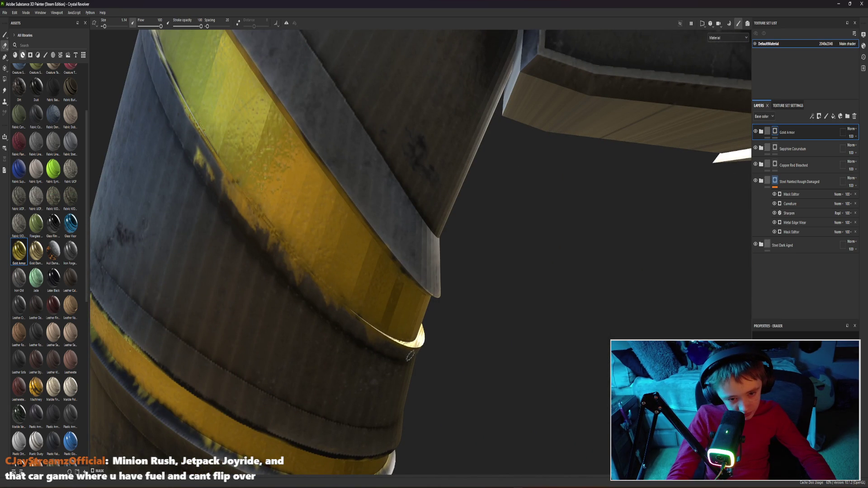
pyautogui.moveTo(328, 301)
pyautogui.mouseDown()
pyautogui.moveTo(231, 204)
pyautogui.moveTo(193, 146)
pyautogui.mouseUp()
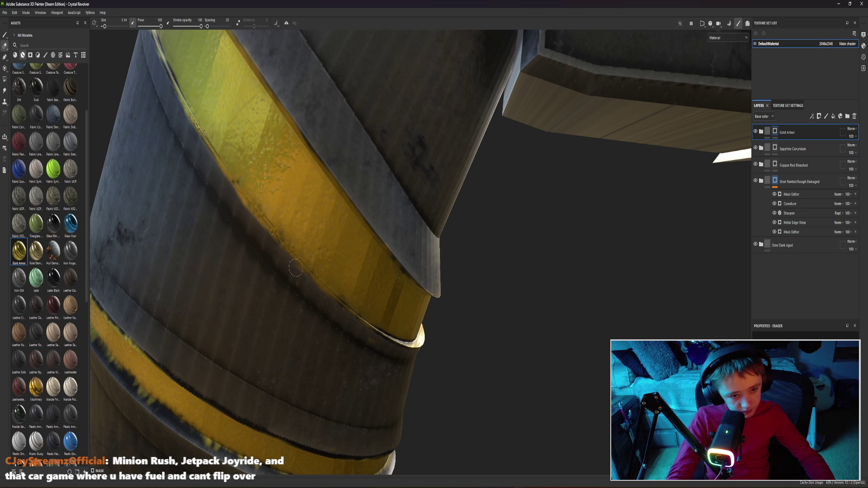
pyautogui.moveTo(292, 265); pyautogui.dragTo(196, 159)
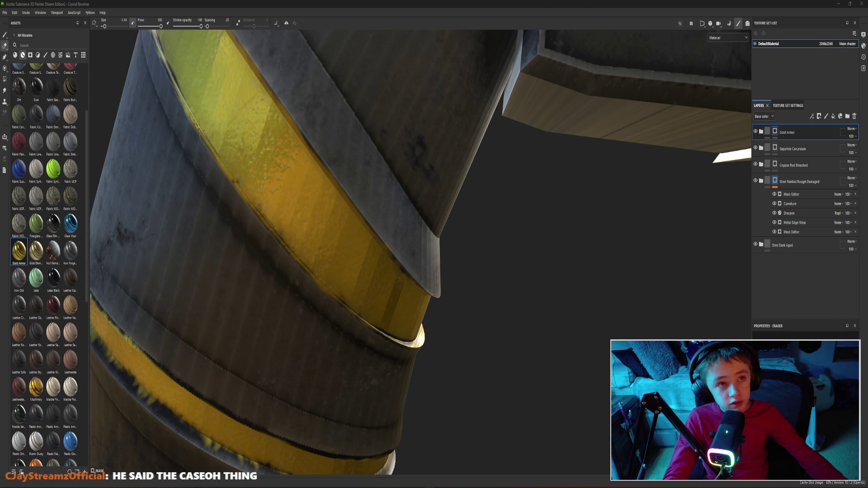
pyautogui.keyDown('alt'); pyautogui.moveTo(469, 190); pyautogui.dragTo(365, 222); pyautogui.keyUp('alt')
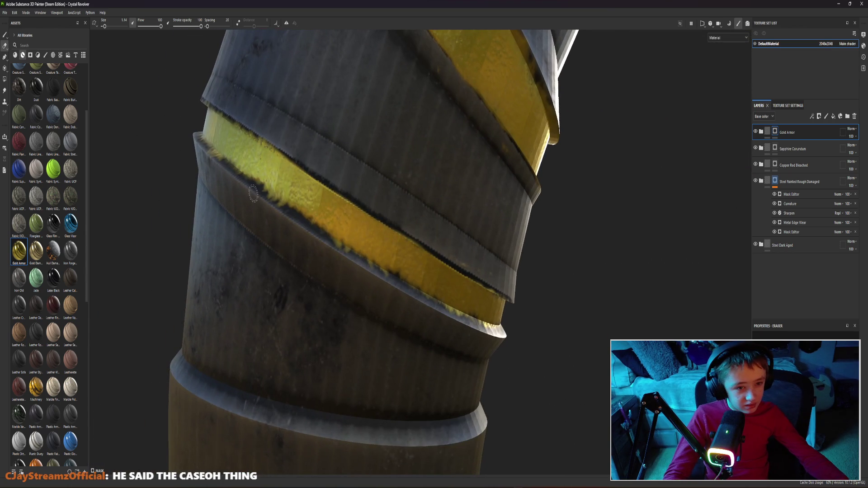
pyautogui.moveTo(253, 193)
pyautogui.keyDown('alt'); pyautogui.mouseDown()
pyautogui.moveTo(461, 207)
pyautogui.moveTo(370, 265)
pyautogui.moveTo(324, 216)
pyautogui.moveTo(434, 221)
pyautogui.moveTo(340, 184)
pyautogui.moveTo(557, 142)
pyautogui.moveTo(434, 187)
pyautogui.mouseUp(); pyautogui.keyUp('alt')
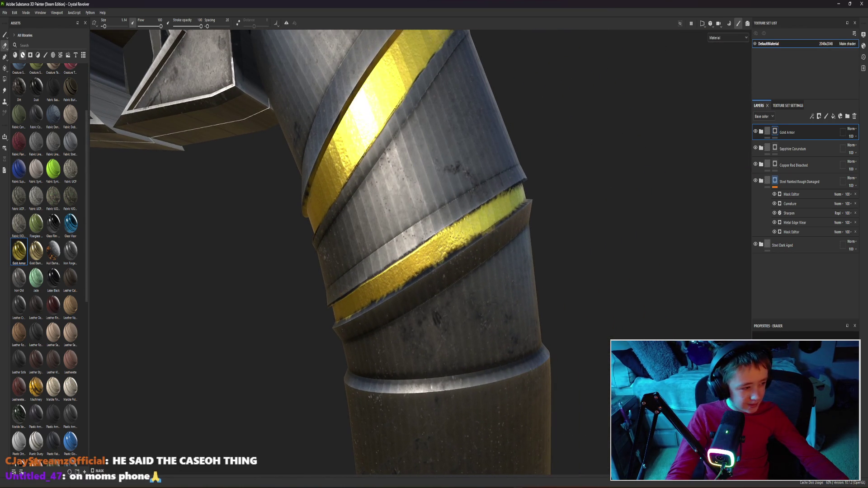
pyautogui.scroll(3, 532, 211)
pyautogui.scroll(3, 489, 200)
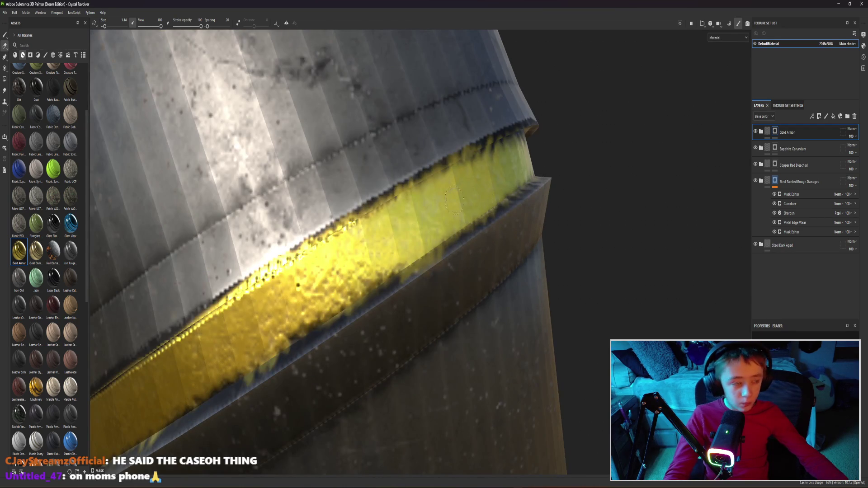
# With the Paint tool, add gold to the band's lower edge, then view the whole pistol from the side
pyautogui.click(5, 36)
pyautogui.moveTo(404, 241); pyautogui.dragTo(388, 262)
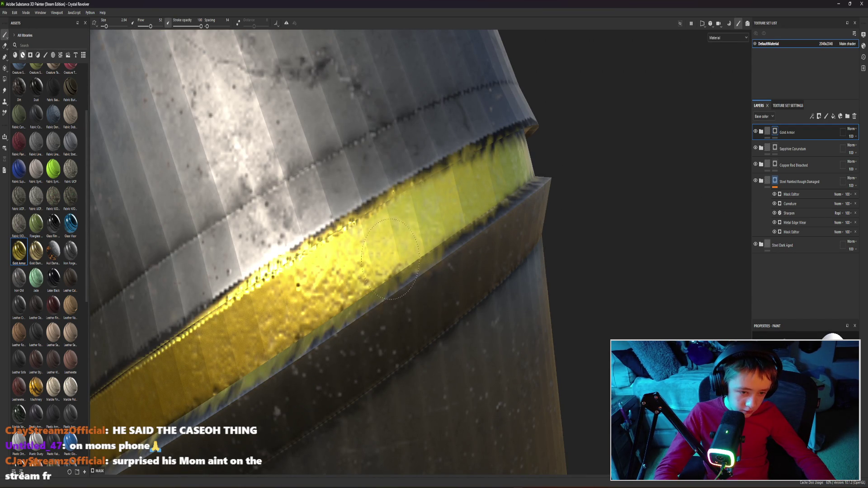
pyautogui.moveTo(538, 145)
pyautogui.keyDown('alt'); pyautogui.mouseDown()
pyautogui.moveTo(440, 177)
pyautogui.moveTo(285, 271)
pyautogui.mouseUp(); pyautogui.keyUp('alt')
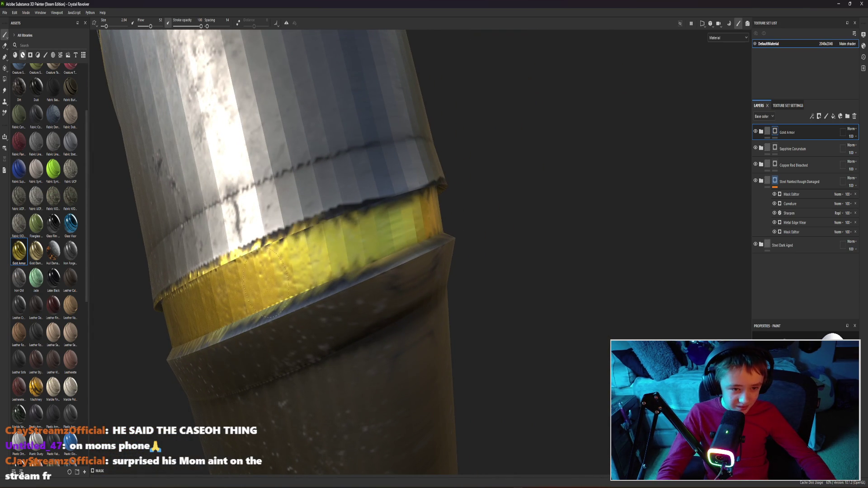
pyautogui.keyDown('alt'); pyautogui.moveTo(308, 258); pyautogui.dragTo(204, 285); pyautogui.keyUp('alt')
pyautogui.moveTo(326, 285)
pyautogui.keyDown('alt'); pyautogui.mouseDown()
pyautogui.moveTo(559, 213)
pyautogui.moveTo(541, 262)
pyautogui.moveTo(516, 288)
pyautogui.mouseUp(); pyautogui.keyUp('alt')
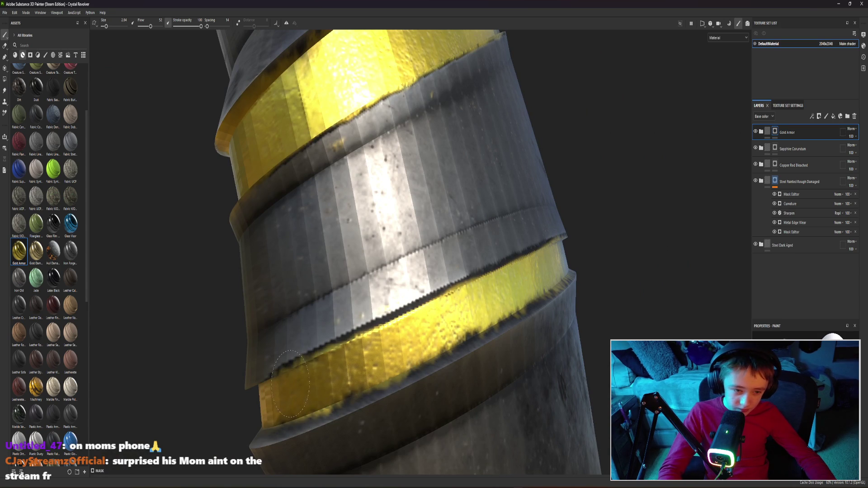
pyautogui.keyDown('alt'); pyautogui.moveTo(355, 267); pyautogui.dragTo(424, 247, button='right'); pyautogui.keyUp('alt')
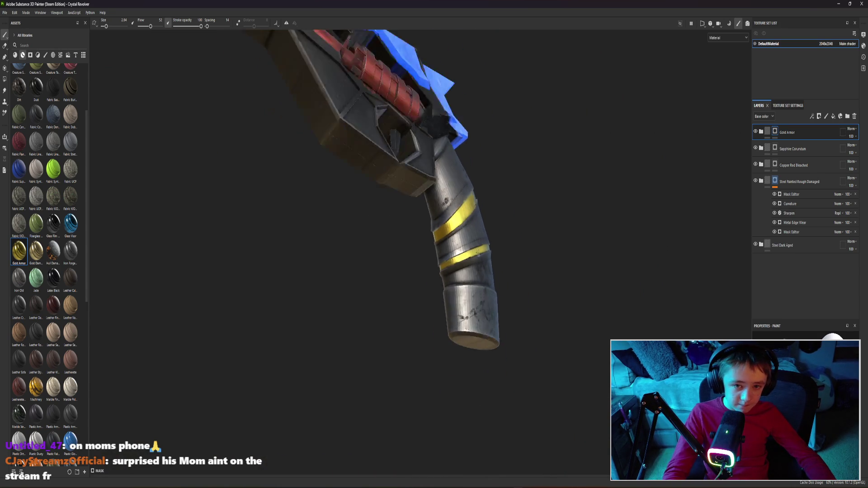
pyautogui.keyDown('alt'); pyautogui.moveTo(424, 247); pyautogui.dragTo(498, 301); pyautogui.keyUp('alt')
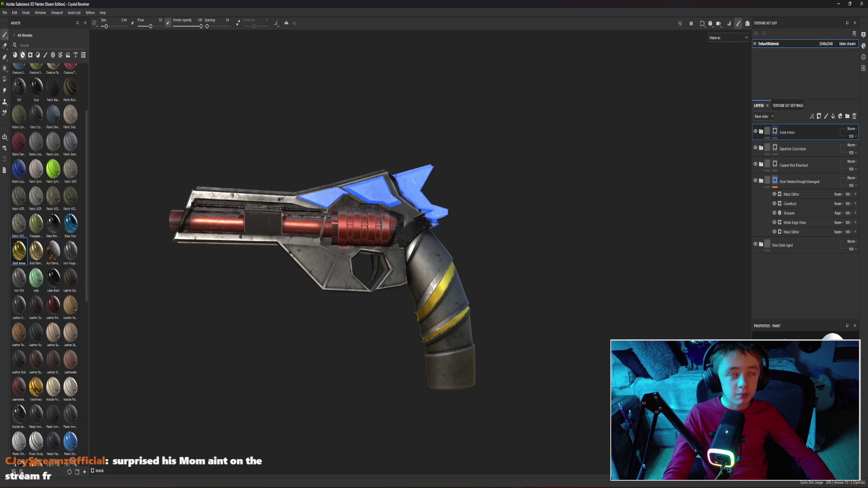
pyautogui.scroll(3, 383, 195)
pyautogui.scroll(3, 367, 238)
pyautogui.scroll(3, 327, 336)
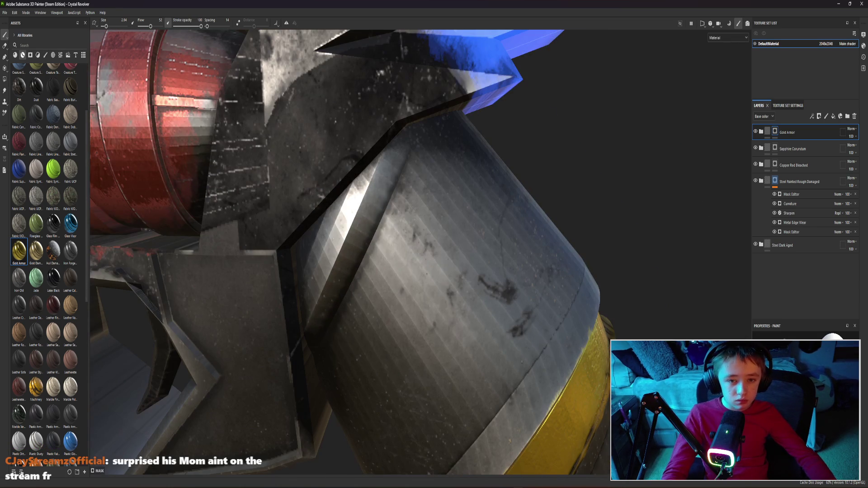
# Paint a gold stroke along the grip-frame edge, undo its lower part, and inspect from several angles
pyautogui.moveTo(374, 183); pyautogui.dragTo(332, 254)
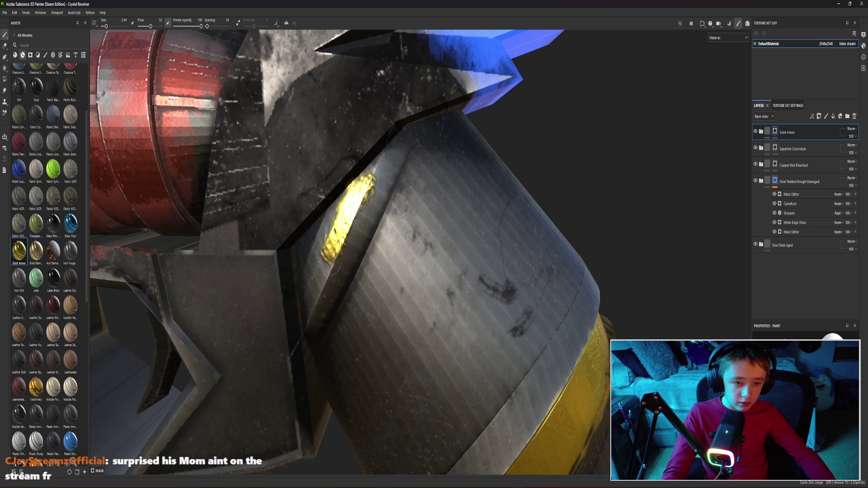
pyautogui.moveTo(321, 289)
pyautogui.keyDown('alt'); pyautogui.mouseDown()
pyautogui.moveTo(310, 310)
pyautogui.moveTo(305, 258)
pyautogui.moveTo(296, 303)
pyautogui.mouseUp(); pyautogui.keyUp('alt')
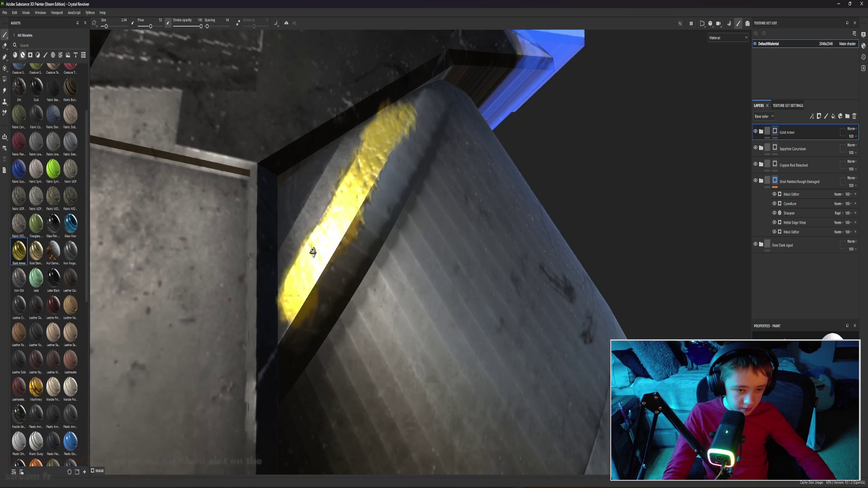
pyautogui.keyDown('alt'); pyautogui.moveTo(326, 233); pyautogui.dragTo(343, 251); pyautogui.keyUp('alt')
pyautogui.hotkey('ctrl', 'z')
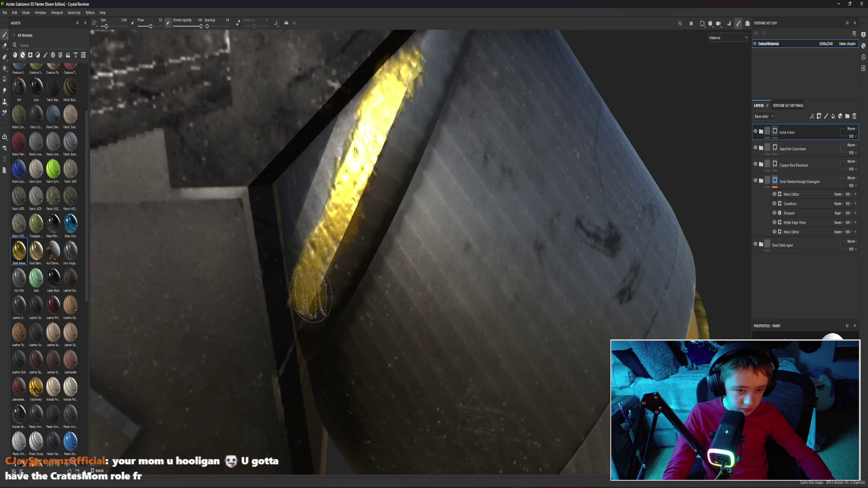
pyautogui.keyDown('alt'); pyautogui.moveTo(308, 288); pyautogui.dragTo(373, 254); pyautogui.keyUp('alt')
pyautogui.moveTo(437, 129)
pyautogui.keyDown('alt'); pyautogui.mouseDown()
pyautogui.moveTo(435, 169)
pyautogui.moveTo(362, 345)
pyautogui.moveTo(333, 275)
pyautogui.mouseUp(); pyautogui.keyUp('alt')
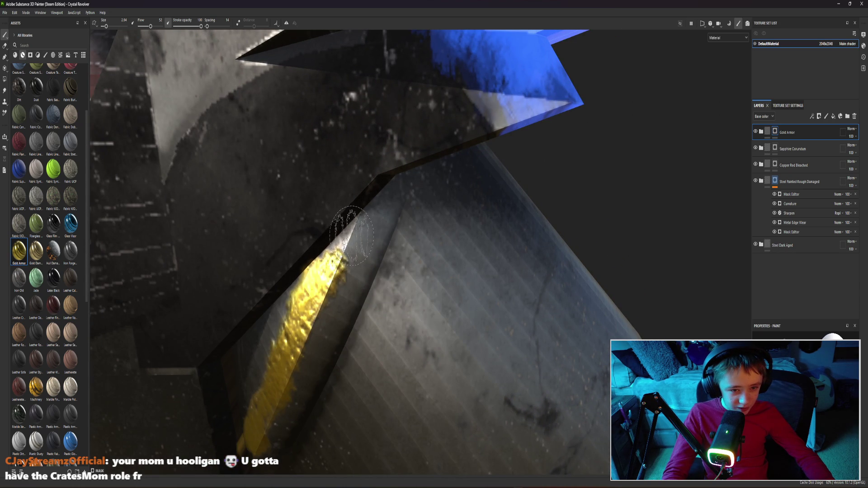
pyautogui.scroll(-5, 466, 301)
pyautogui.scroll(-2, 466, 302)
pyautogui.moveTo(466, 301)
pyautogui.keyDown('alt'); pyautogui.mouseDown()
pyautogui.moveTo(440, 263)
pyautogui.moveTo(434, 383)
pyautogui.moveTo(430, 326)
pyautogui.mouseUp(); pyautogui.keyUp('alt')
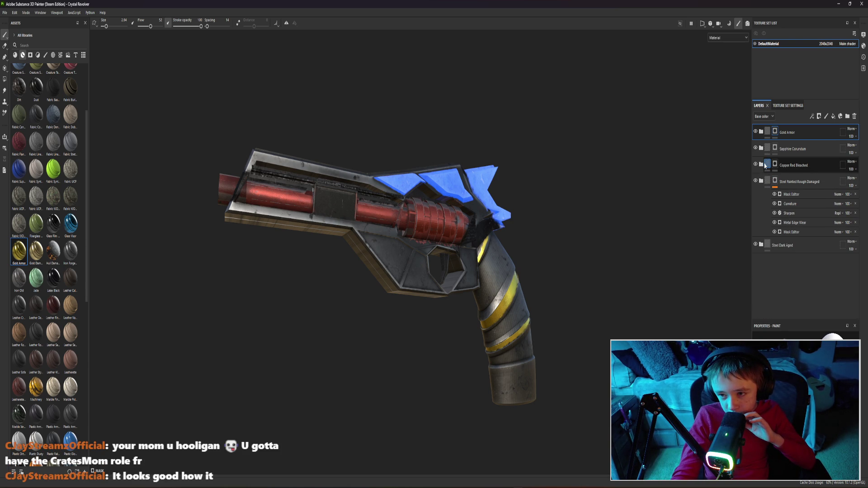
# In Copper Red Bleached, select Base Metal and try white, blue, yellow-green and cyan base colours
pyautogui.click(762, 167)
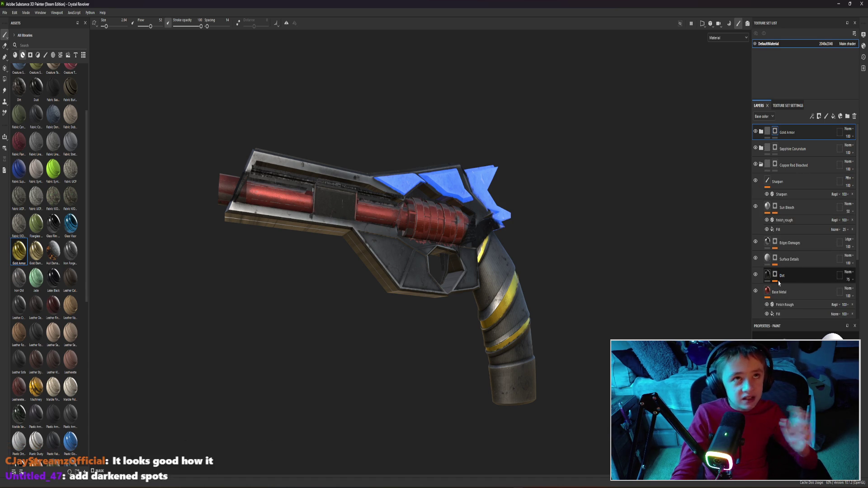
pyautogui.click(801, 291)
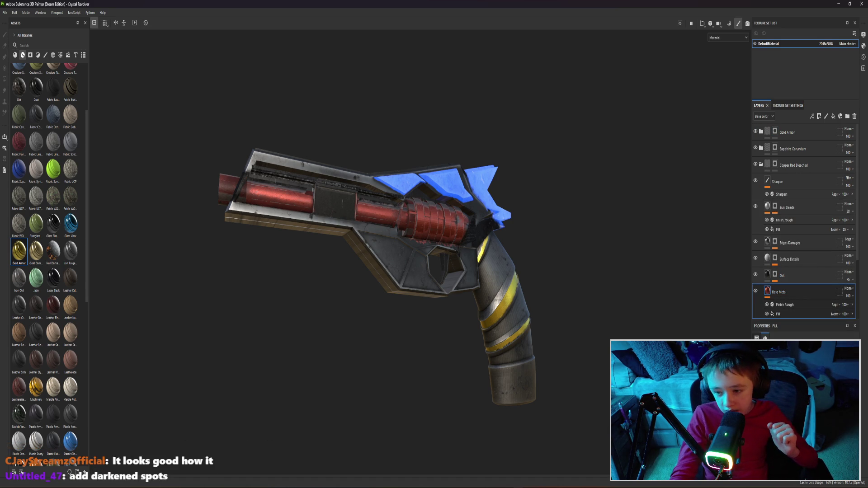
pyautogui.click(781, 407)
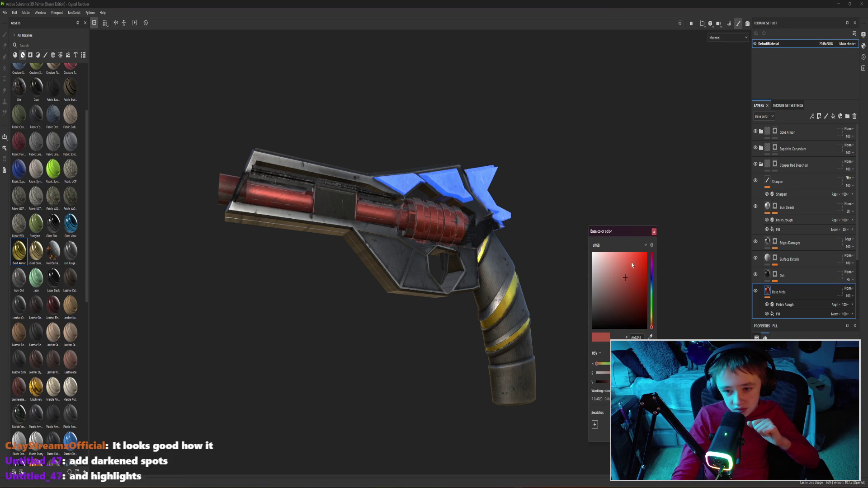
pyautogui.moveTo(598, 260)
pyautogui.mouseDown()
pyautogui.moveTo(139, 226)
pyautogui.moveTo(132, 235)
pyautogui.mouseUp()
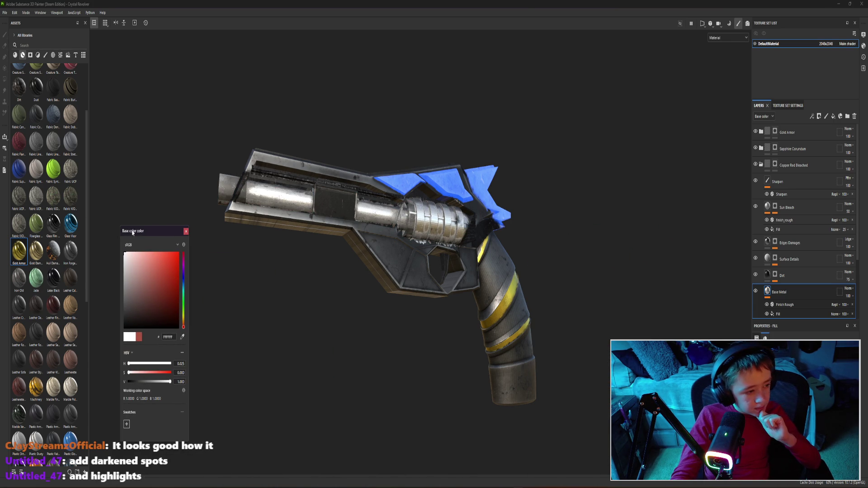
pyautogui.click(187, 233)
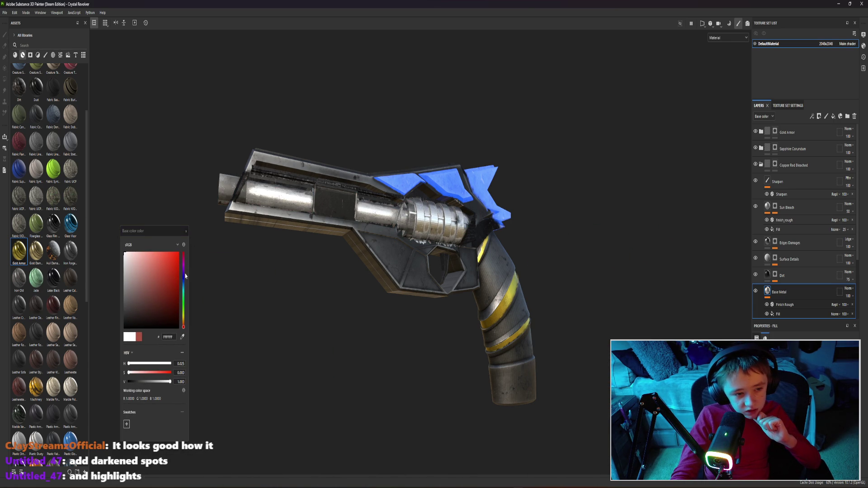
pyautogui.click(185, 276)
pyautogui.click(178, 254)
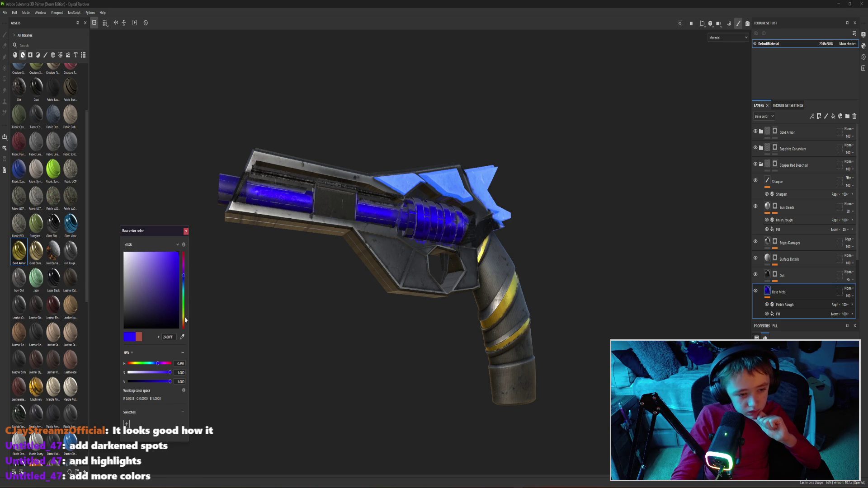
pyautogui.moveTo(184, 316); pyautogui.dragTo(183, 310)
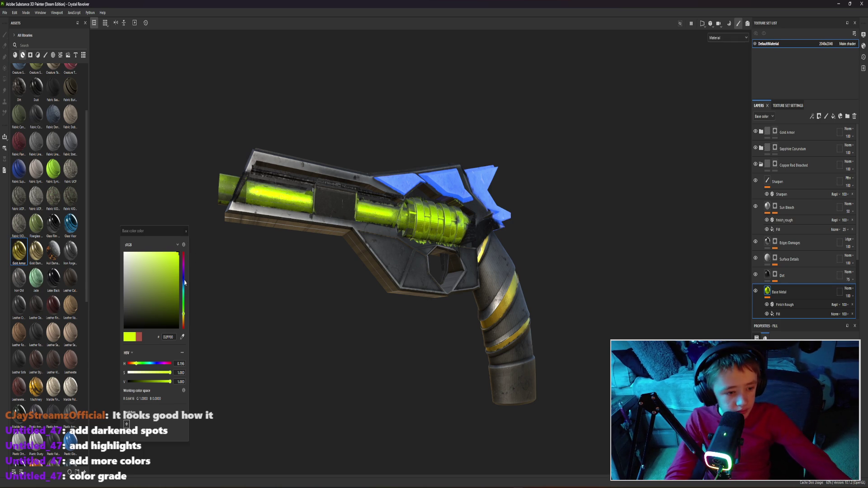
pyautogui.moveTo(184, 324); pyautogui.dragTo(185, 296)
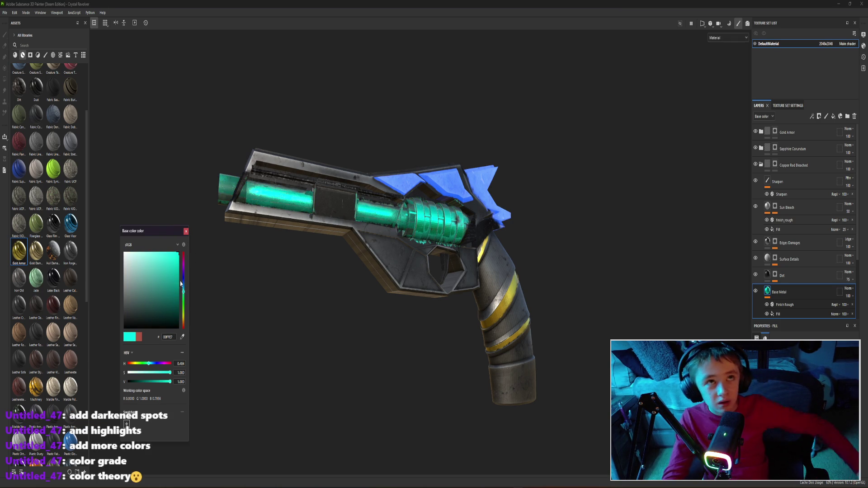
# Try orange and blue, then settle the barrel and cylinder base colour on a gold tone
pyautogui.click(386, 272)
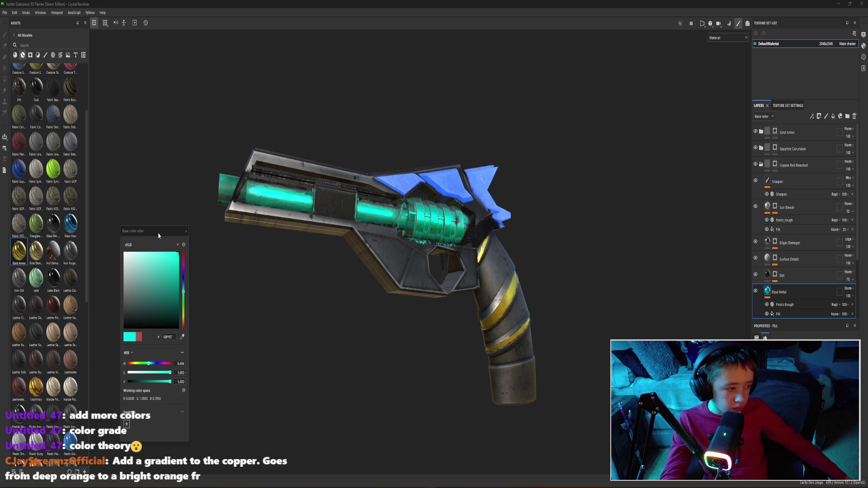
pyautogui.moveTo(150, 235); pyautogui.dragTo(147, 179)
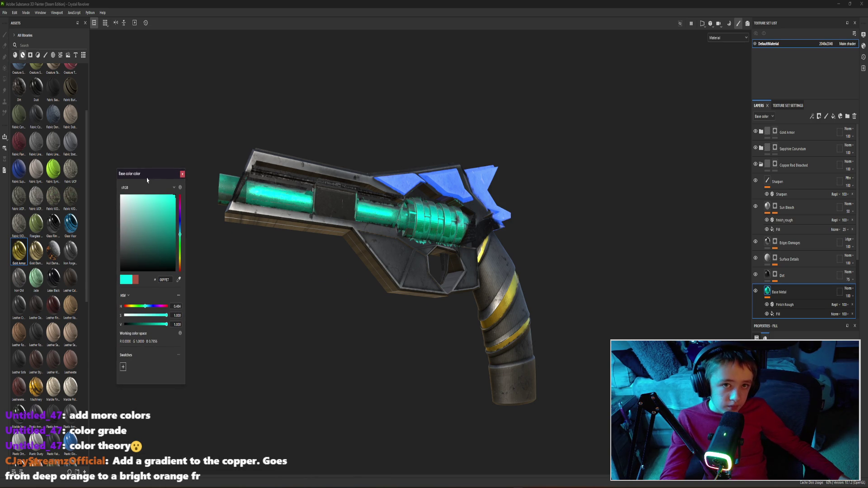
pyautogui.moveTo(147, 179); pyautogui.dragTo(154, 211)
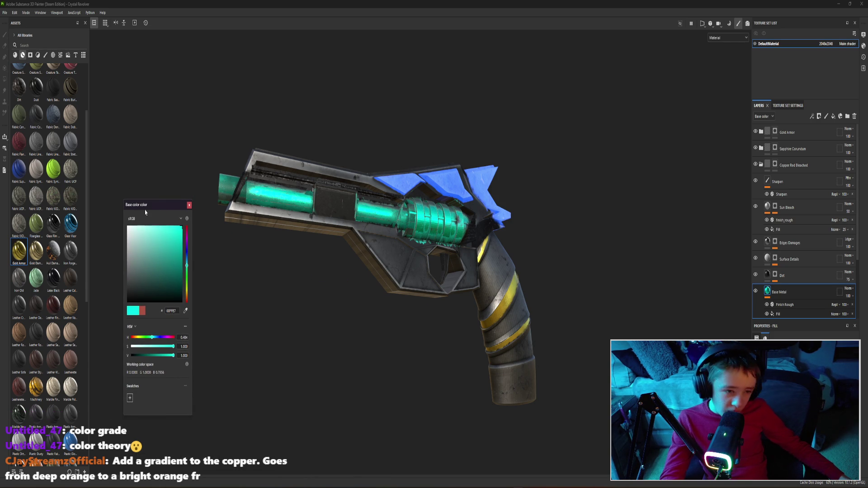
pyautogui.moveTo(185, 299); pyautogui.dragTo(173, 279)
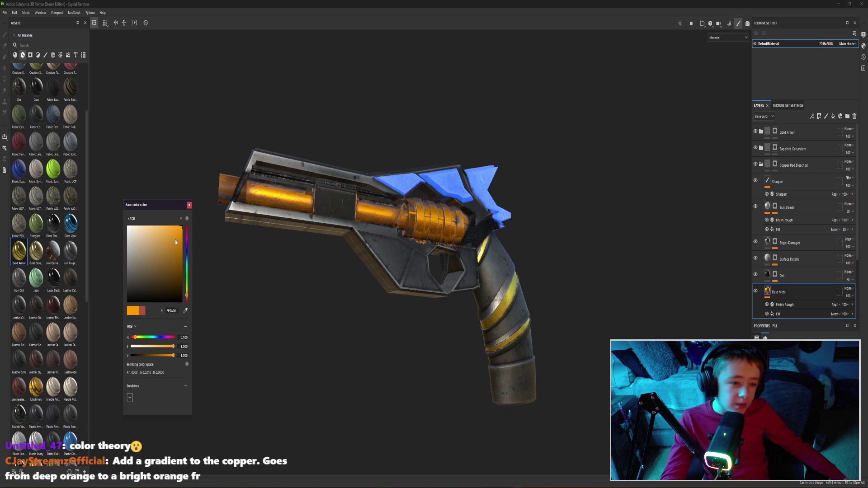
pyautogui.moveTo(184, 245); pyautogui.dragTo(188, 261)
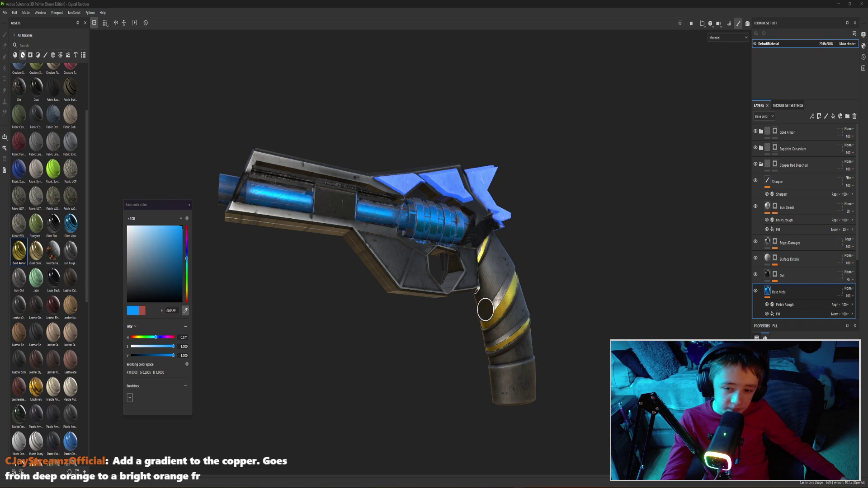
pyautogui.click(187, 291)
pyautogui.click(163, 238)
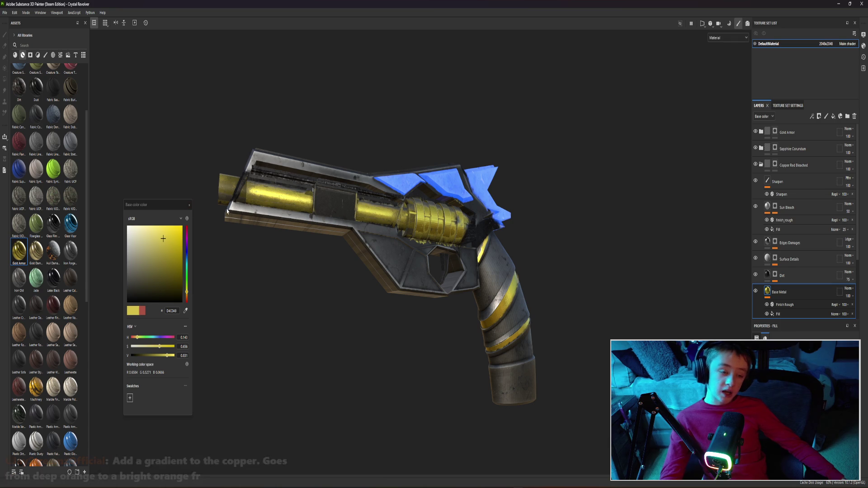
pyautogui.click(189, 206)
pyautogui.scroll(3, 466, 316)
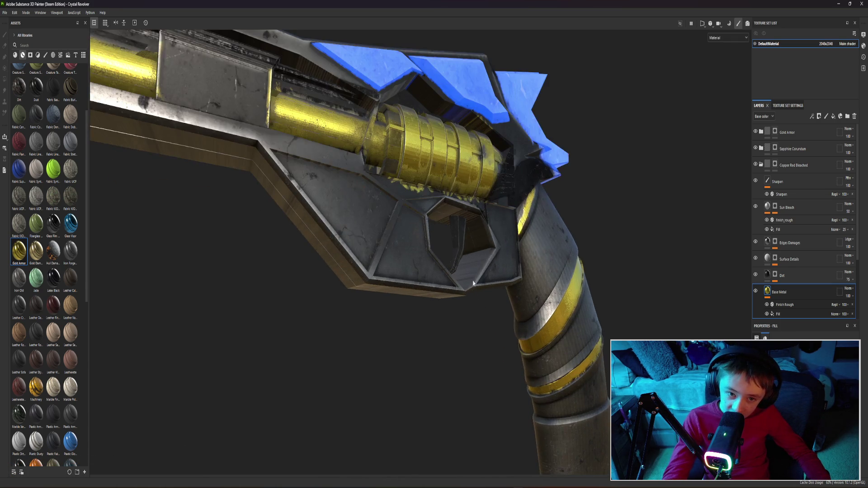
pyautogui.moveTo(404, 325)
pyautogui.keyDown('alt'); pyautogui.mouseDown()
pyautogui.moveTo(461, 275)
pyautogui.moveTo(223, 88)
pyautogui.mouseUp(); pyautogui.keyUp('alt')
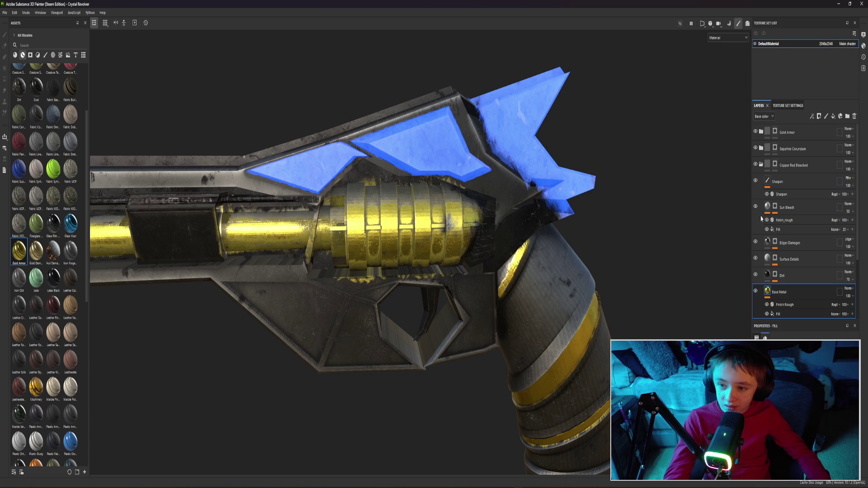
pyautogui.click(760, 165)
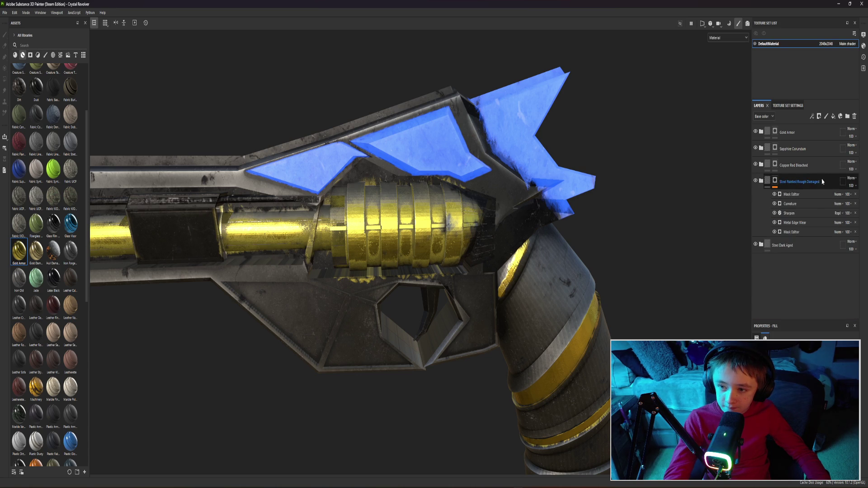
pyautogui.click(814, 181)
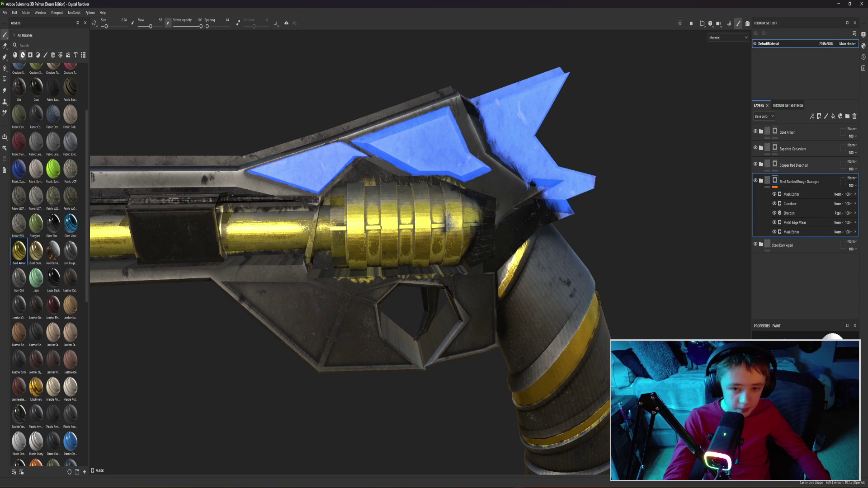
pyautogui.scroll(-3, 384, 270)
pyautogui.moveTo(384, 270)
pyautogui.keyDown('alt'); pyautogui.mouseDown()
pyautogui.moveTo(439, 182)
pyautogui.moveTo(428, 172)
pyautogui.mouseUp(); pyautogui.keyUp('alt')
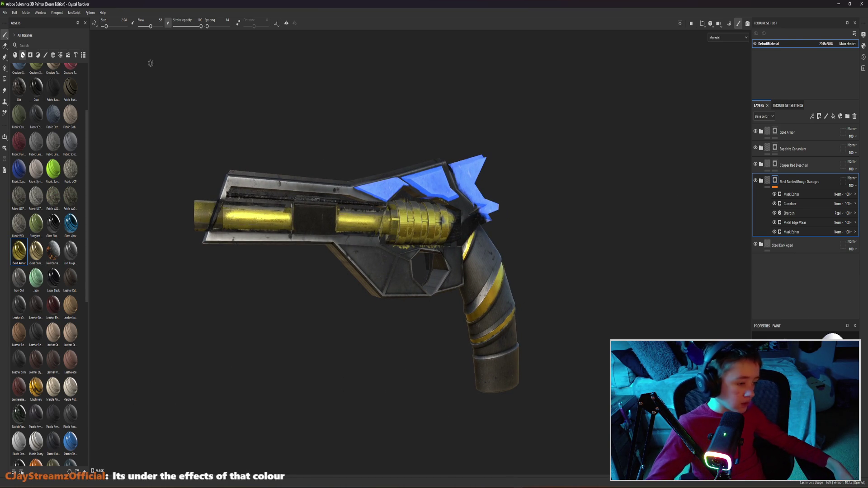
pyautogui.click(761, 181)
pyautogui.scroll(-1, 799, 251)
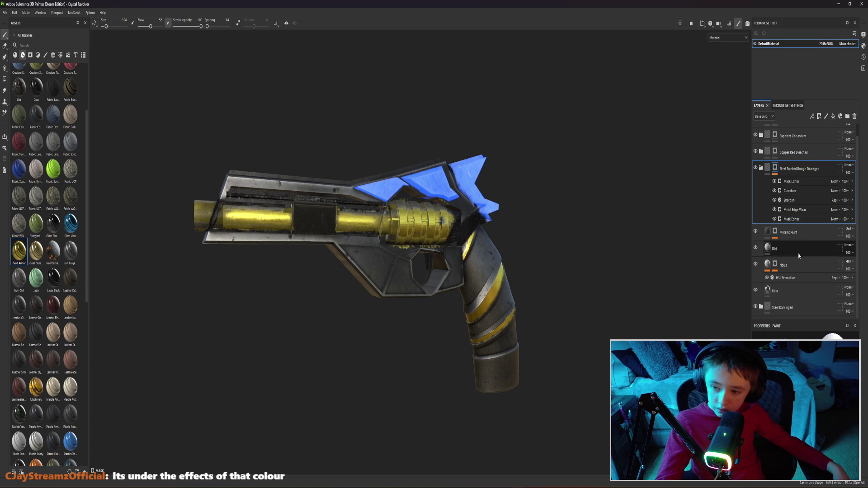
pyautogui.doubleClick(795, 294)
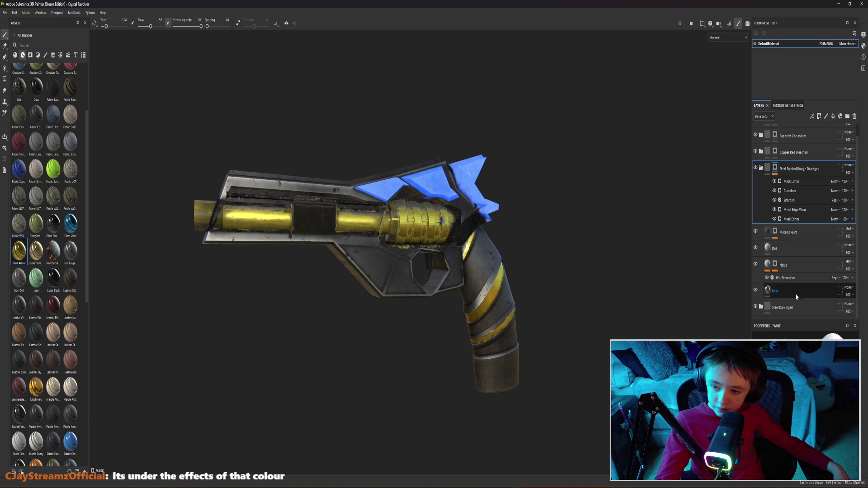
pyautogui.click(795, 296)
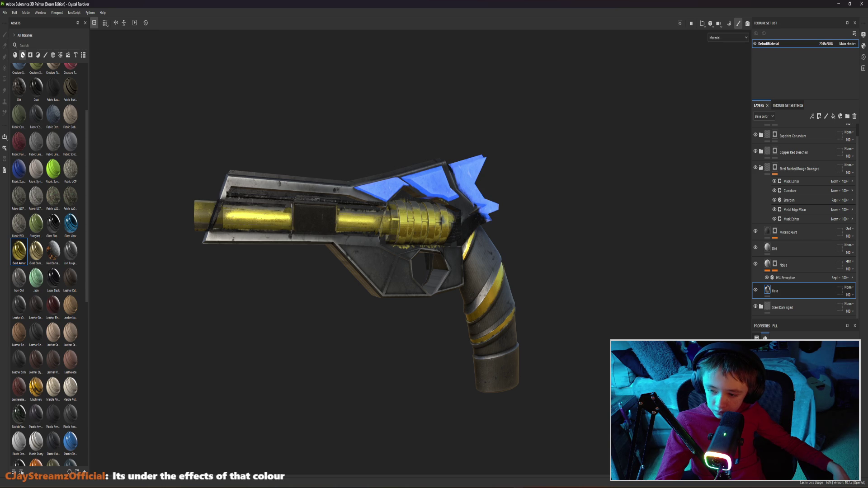
pyautogui.click(762, 169)
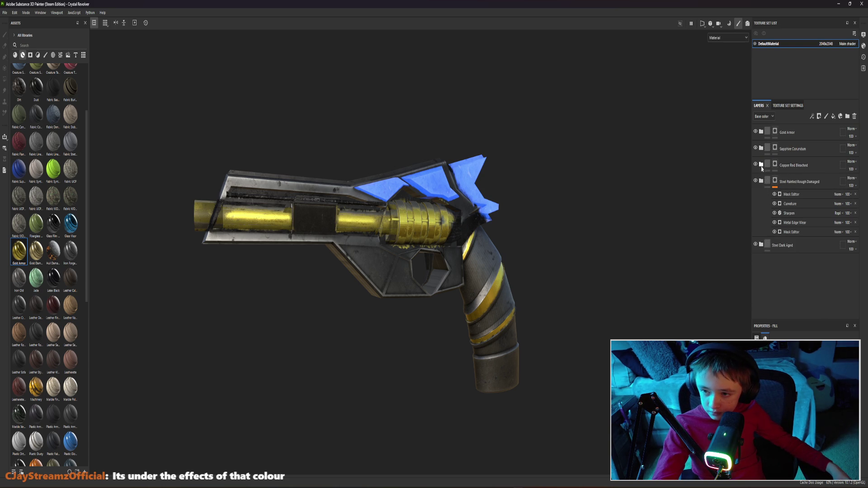
pyautogui.click(761, 166)
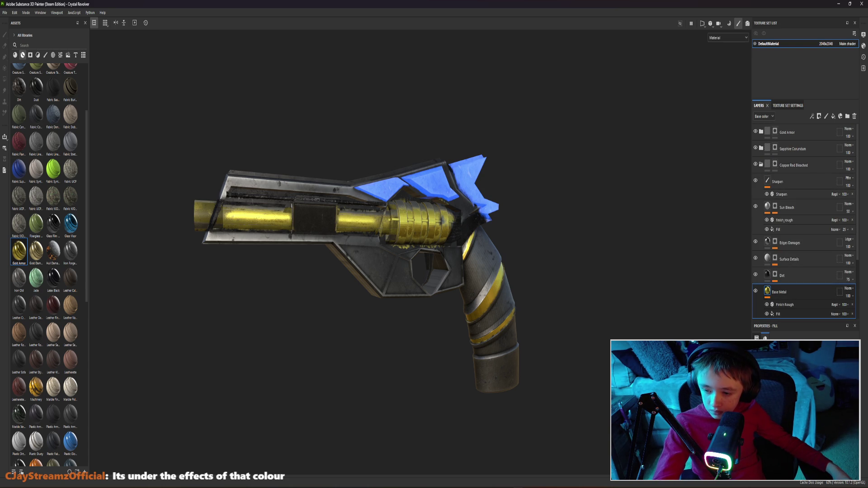
pyautogui.click(780, 380)
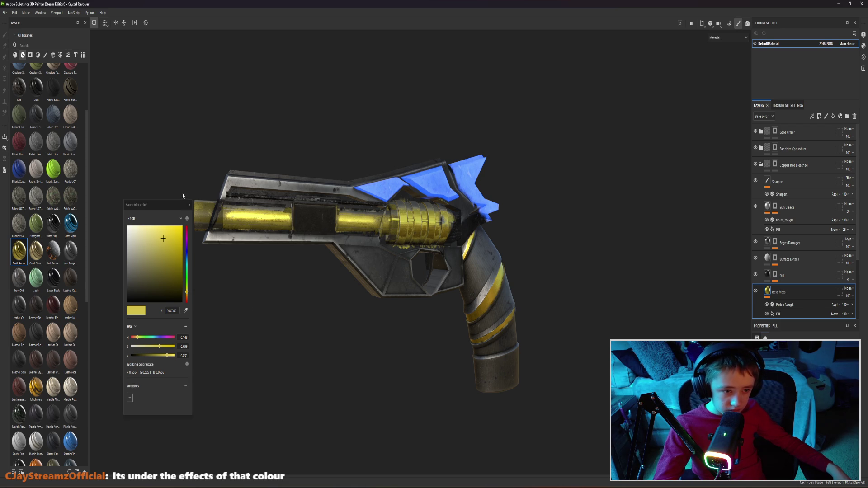
pyautogui.click(190, 206)
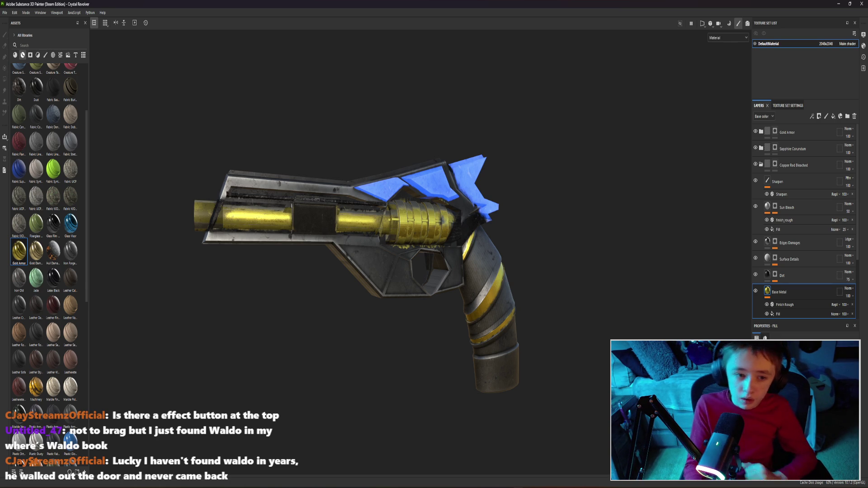
pyautogui.moveTo(351, 341)
pyautogui.keyDown('alt'); pyautogui.mouseDown()
pyautogui.moveTo(391, 340)
pyautogui.moveTo(382, 350)
pyautogui.mouseUp(); pyautogui.keyUp('alt')
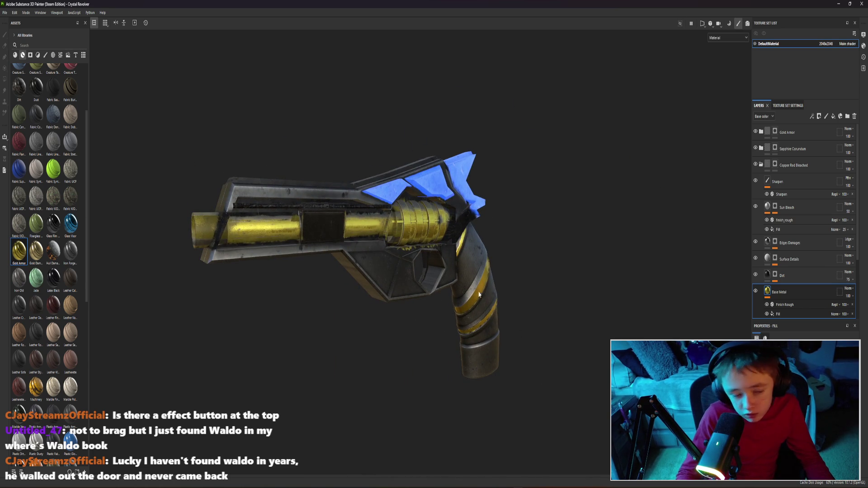
pyautogui.scroll(2, 480, 296)
pyautogui.scroll(2, 474, 305)
pyautogui.scroll(2, 469, 315)
pyautogui.scroll(2, 464, 327)
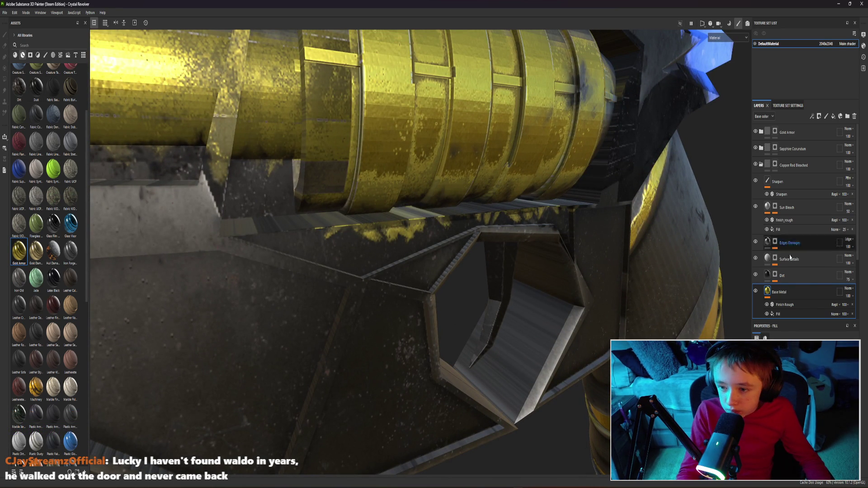
# Select the Copper Red Bleached group and erase gold spilling below the barrel
pyautogui.click(814, 192)
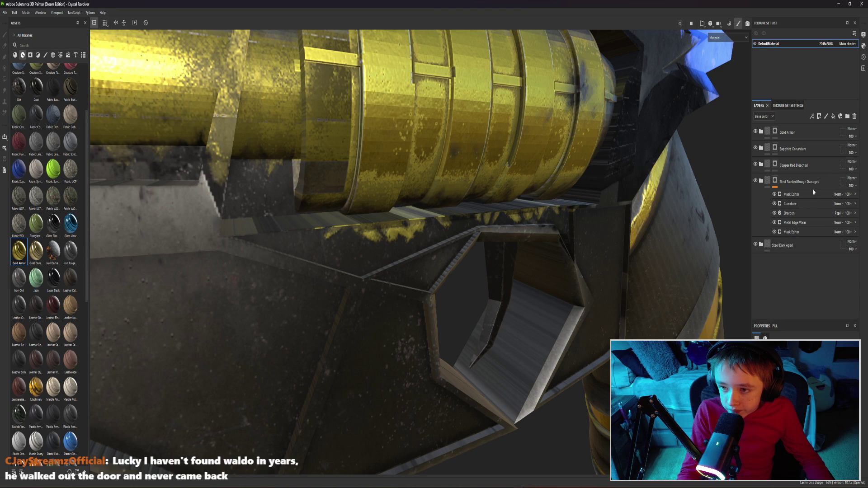
pyautogui.click(795, 166)
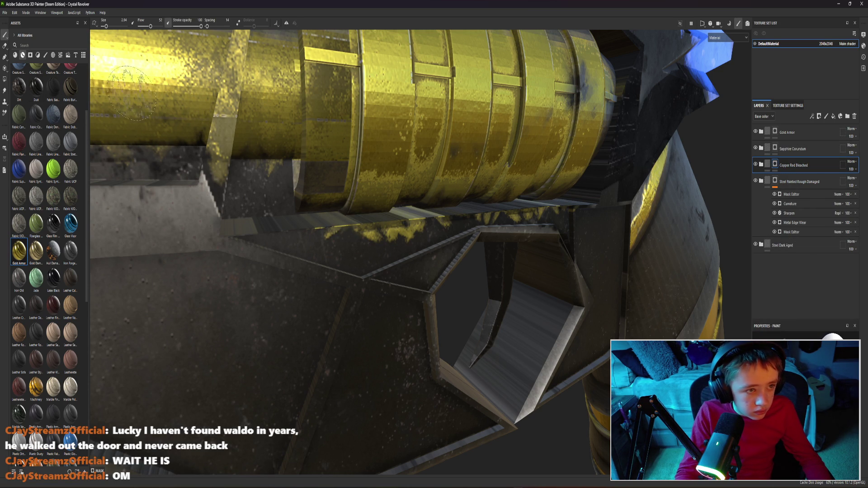
pyautogui.click(5, 45)
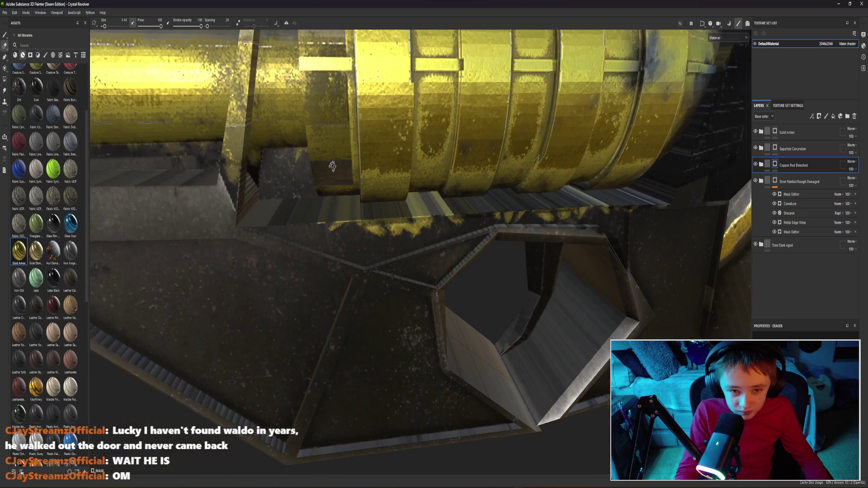
pyautogui.keyDown('alt'); pyautogui.moveTo(387, 149); pyautogui.dragTo(609, 211); pyautogui.keyUp('alt')
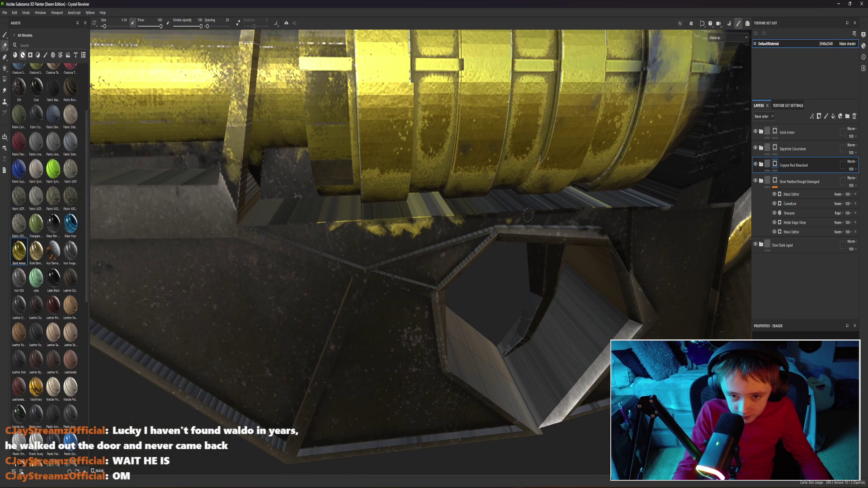
pyautogui.moveTo(519, 216)
pyautogui.mouseDown()
pyautogui.moveTo(373, 223)
pyautogui.moveTo(346, 239)
pyautogui.mouseUp()
pyautogui.moveTo(429, 252)
pyautogui.keyDown('alt'); pyautogui.mouseDown()
pyautogui.moveTo(277, 229)
pyautogui.moveTo(536, 169)
pyautogui.mouseUp(); pyautogui.keyUp('alt')
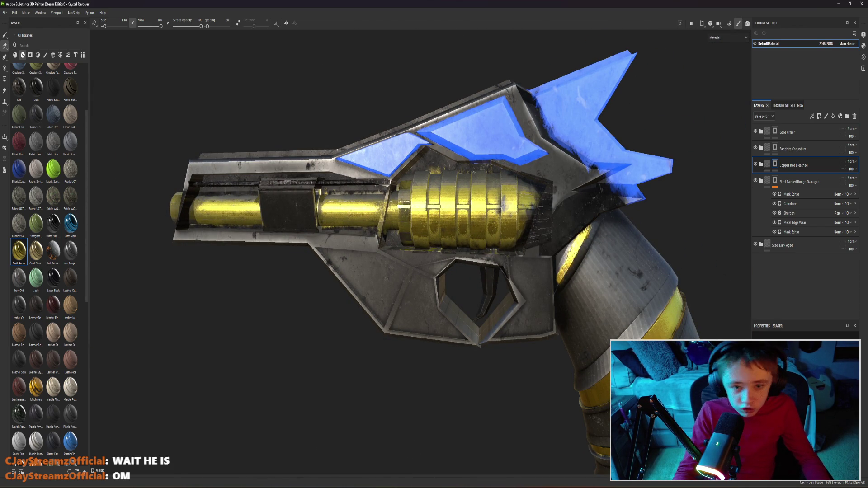
pyautogui.scroll(2, 429, 168)
pyautogui.scroll(3, 448, 170)
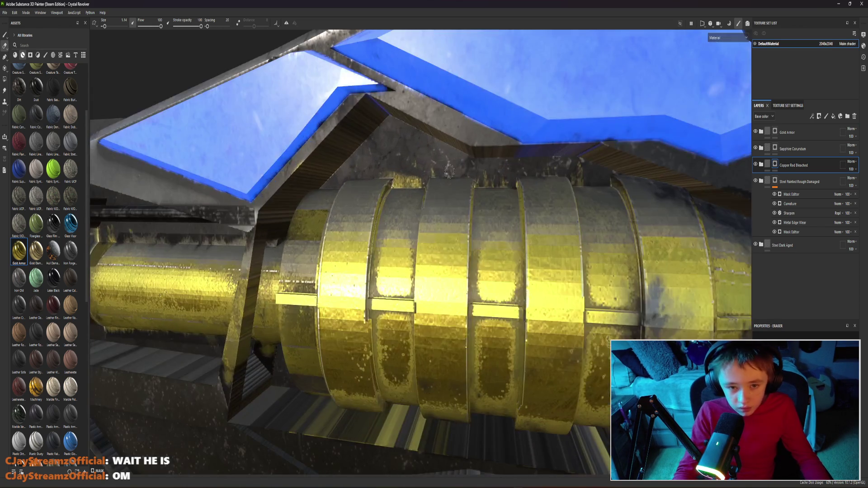
# Erase stray gold along the barrel's left edge from a closer angle near the blue fins
pyautogui.keyDown('alt'); pyautogui.moveTo(450, 171); pyautogui.dragTo(449, 181); pyautogui.keyUp('alt')
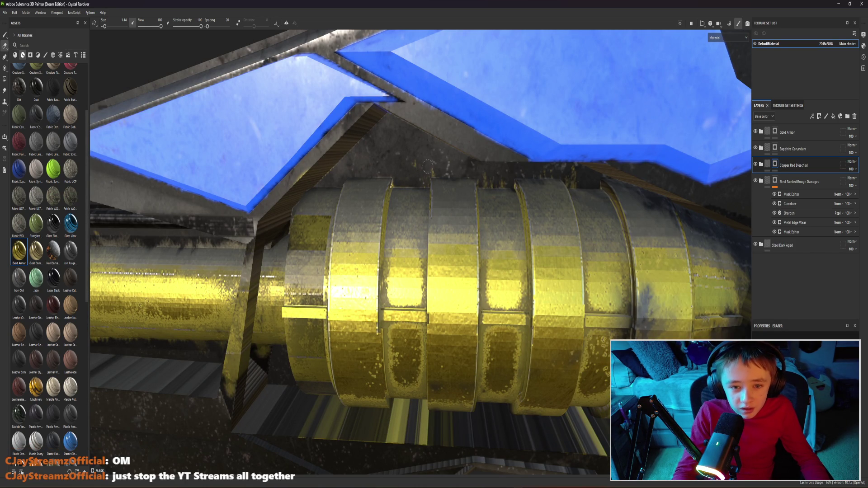
pyautogui.scroll(-5, 475, 163)
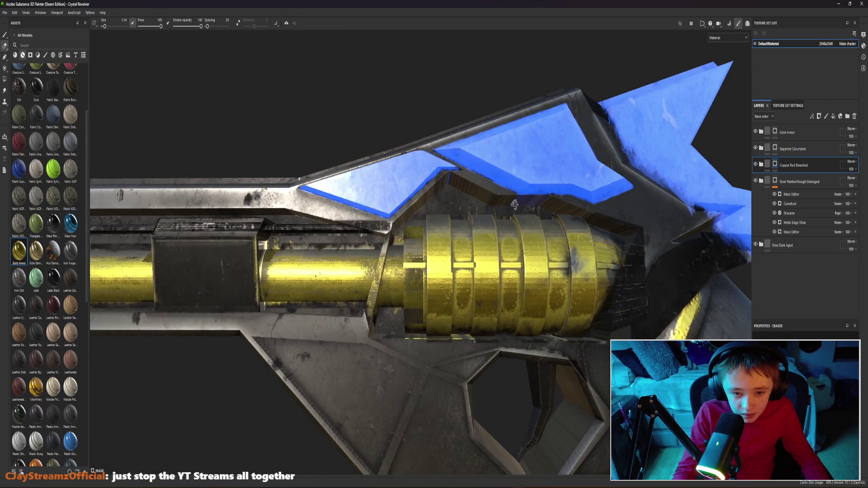
pyautogui.scroll(5, 514, 205)
pyautogui.scroll(-2, 349, 187)
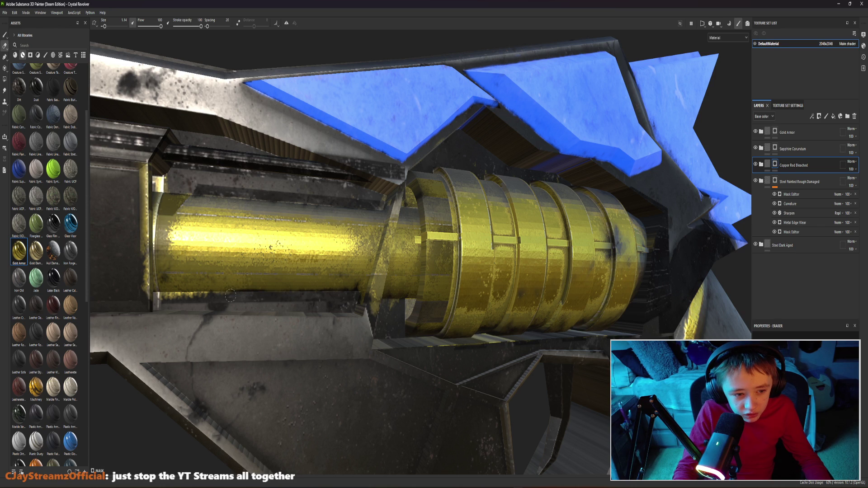
pyautogui.moveTo(158, 299)
pyautogui.keyDown('alt'); pyautogui.mouseDown()
pyautogui.moveTo(272, 306)
pyautogui.moveTo(345, 182)
pyautogui.mouseUp(); pyautogui.keyUp('alt')
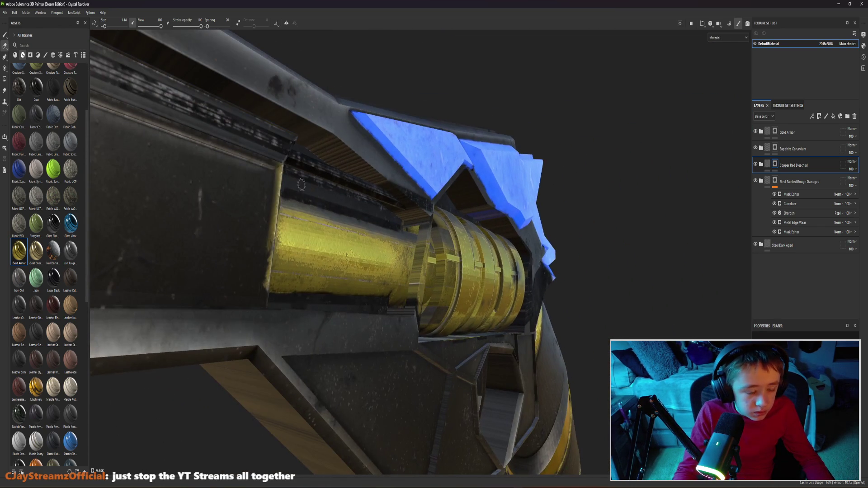
pyautogui.moveTo(274, 216); pyautogui.dragTo(270, 270)
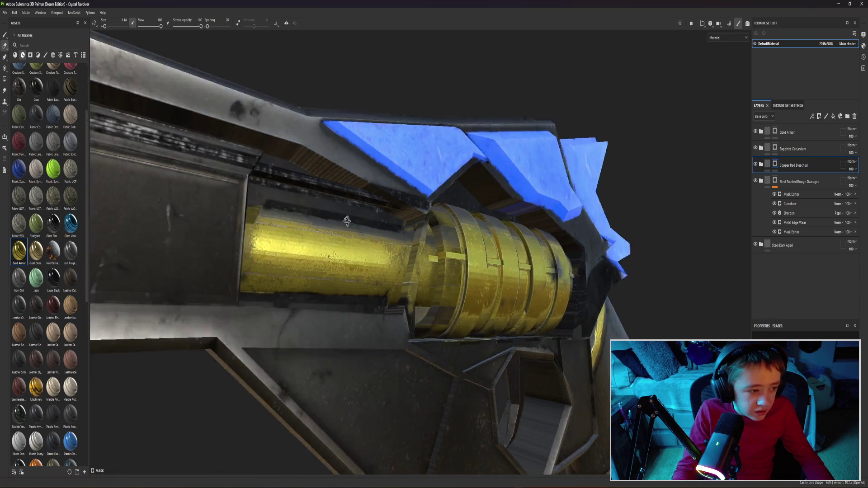
pyautogui.keyDown('alt'); pyautogui.moveTo(265, 221); pyautogui.dragTo(320, 217); pyautogui.keyUp('alt')
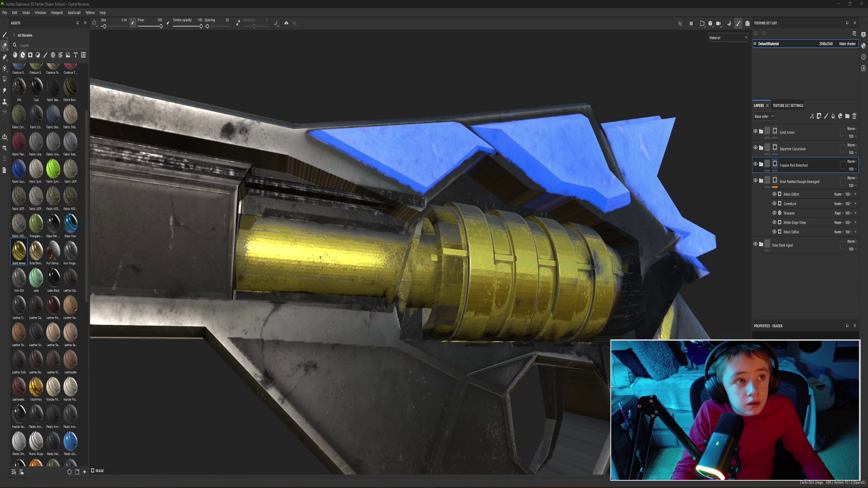
pyautogui.moveTo(553, 62)
pyautogui.keyDown('alt'); pyautogui.mouseDown()
pyautogui.moveTo(542, 170)
pyautogui.moveTo(531, 163)
pyautogui.mouseUp(); pyautogui.keyUp('alt')
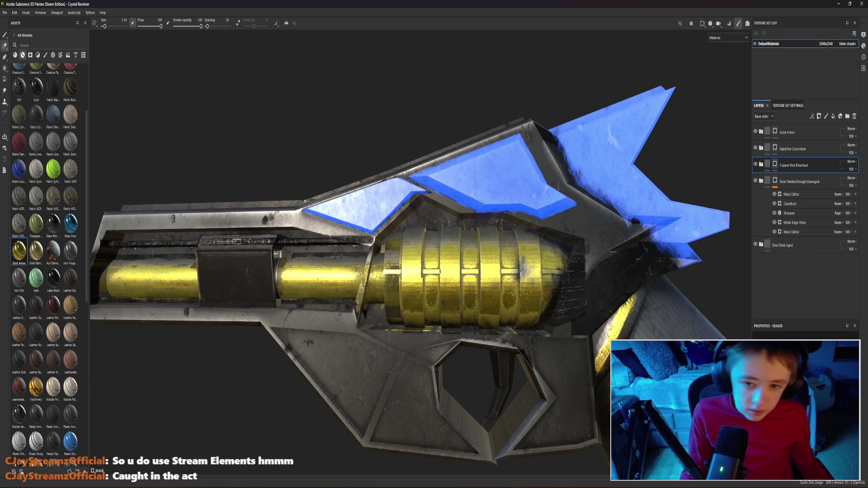
pyautogui.scroll(3, 559, 235)
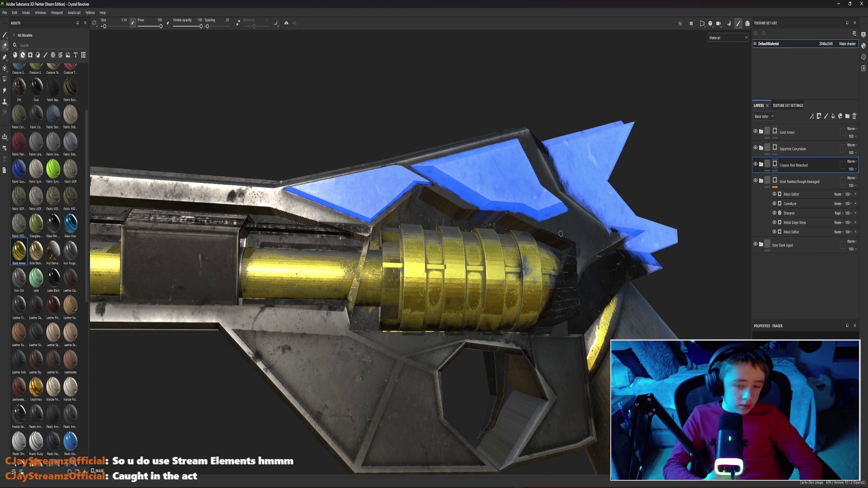
pyautogui.scroll(-5, 397, 254)
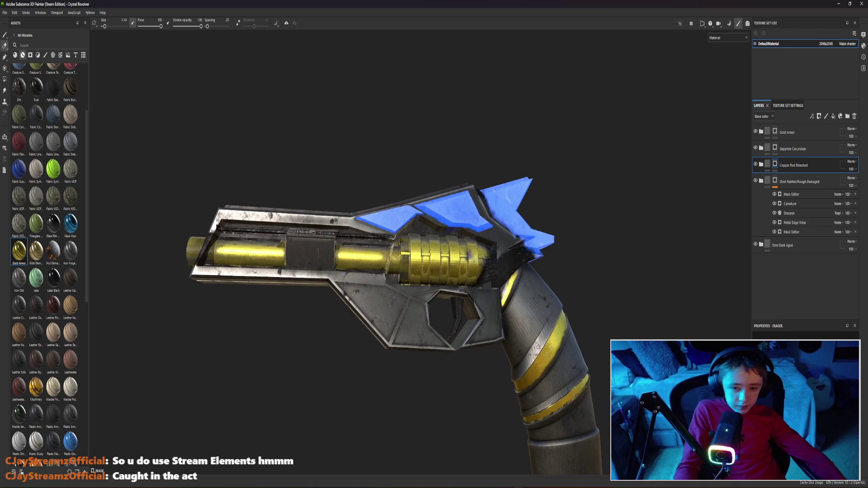
pyautogui.keyDown('alt'); pyautogui.moveTo(396, 254); pyautogui.dragTo(390, 255); pyautogui.keyUp('alt')
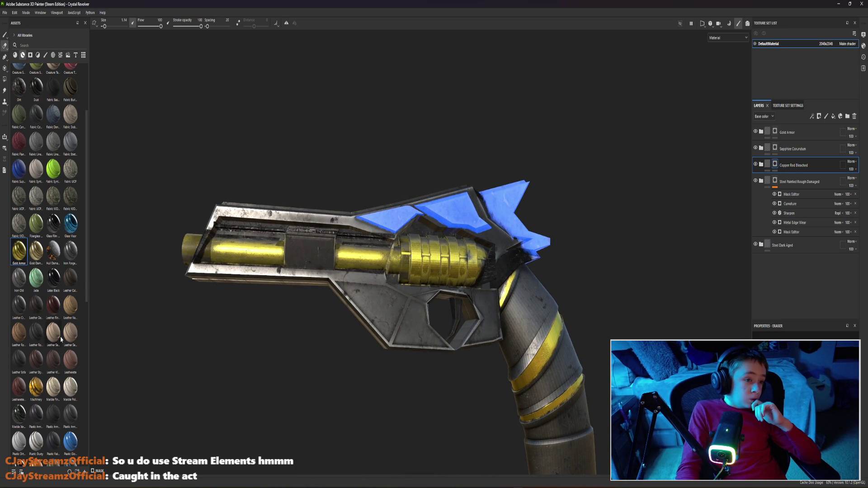
pyautogui.scroll(-4, 67, 326)
pyautogui.scroll(-4, 66, 339)
pyautogui.scroll(-4, 64, 351)
pyautogui.moveTo(70, 261); pyautogui.dragTo(356, 283)
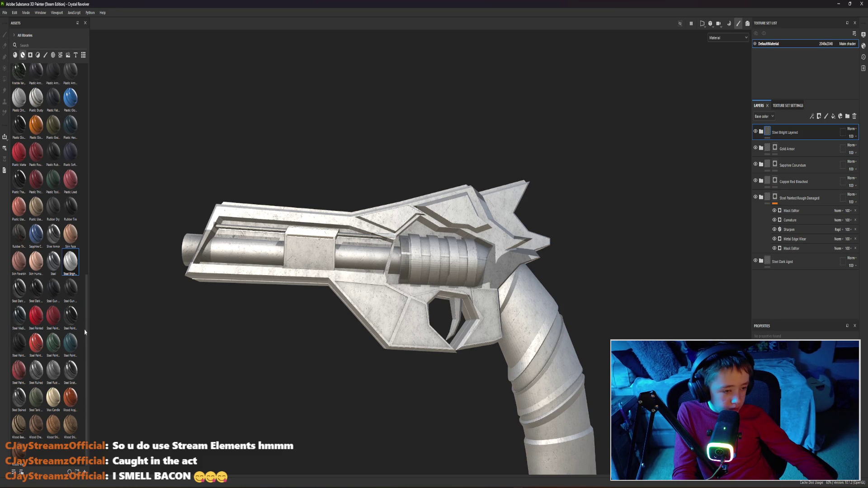
pyautogui.scroll(4, 82, 326)
pyautogui.scroll(4, 74, 272)
pyautogui.scroll(5, 68, 204)
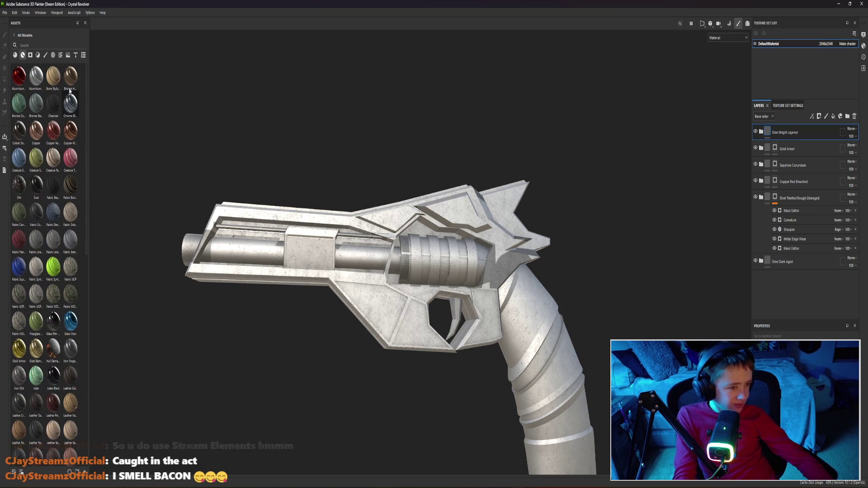
# Mask the top Steel Bright layer with the Ground Dirt grunge so gold and blue show through
pyautogui.click(30, 55)
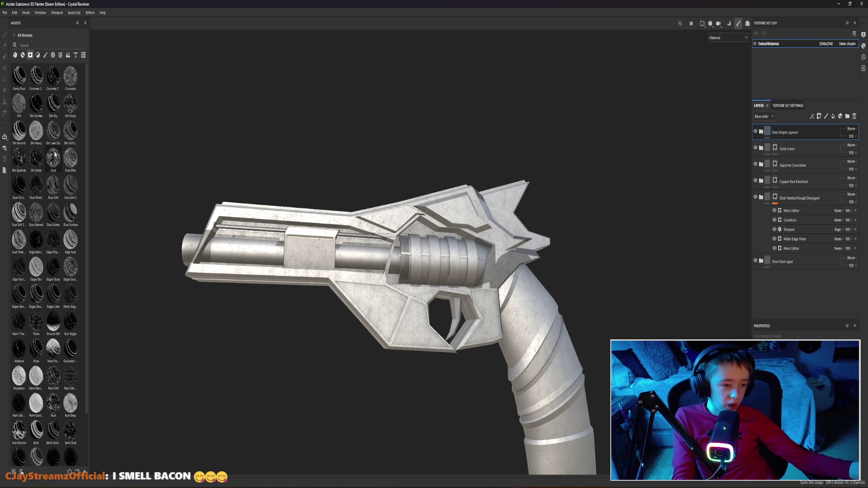
pyautogui.moveTo(53, 323); pyautogui.dragTo(778, 132)
pyautogui.scroll(-3, 565, 283)
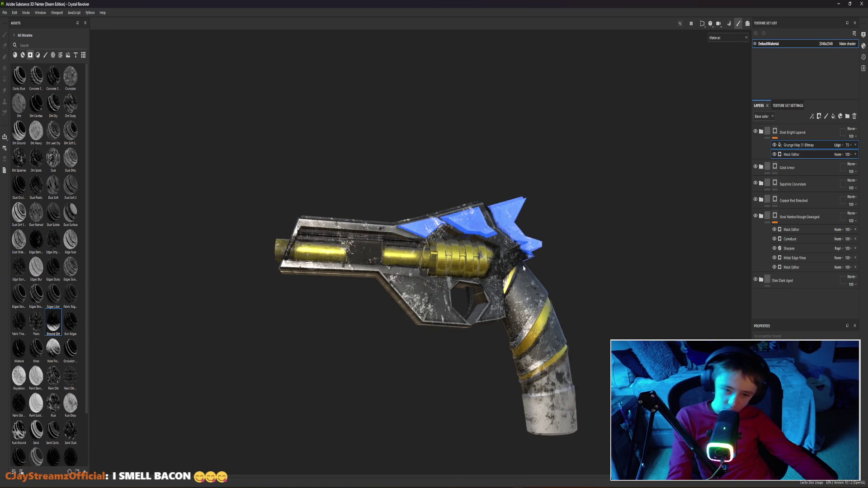
pyautogui.moveTo(564, 283)
pyautogui.keyDown('alt'); pyautogui.mouseDown()
pyautogui.moveTo(576, 286)
pyautogui.moveTo(558, 291)
pyautogui.moveTo(595, 309)
pyautogui.moveTo(556, 258)
pyautogui.moveTo(579, 266)
pyautogui.moveTo(584, 257)
pyautogui.moveTo(564, 260)
pyautogui.moveTo(599, 249)
pyautogui.mouseUp(); pyautogui.keyUp('alt')
pyautogui.scroll(2, 589, 270)
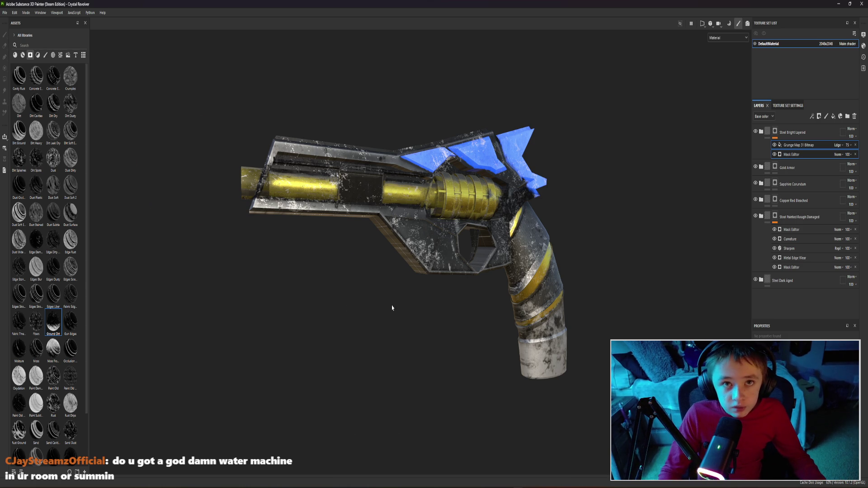
# Drag the Steel Bright material from Assets onto the top of the layer stack as a second steel layer
pyautogui.keyDown('alt'); pyautogui.moveTo(391, 306); pyautogui.dragTo(347, 305, button='right'); pyautogui.keyUp('alt')
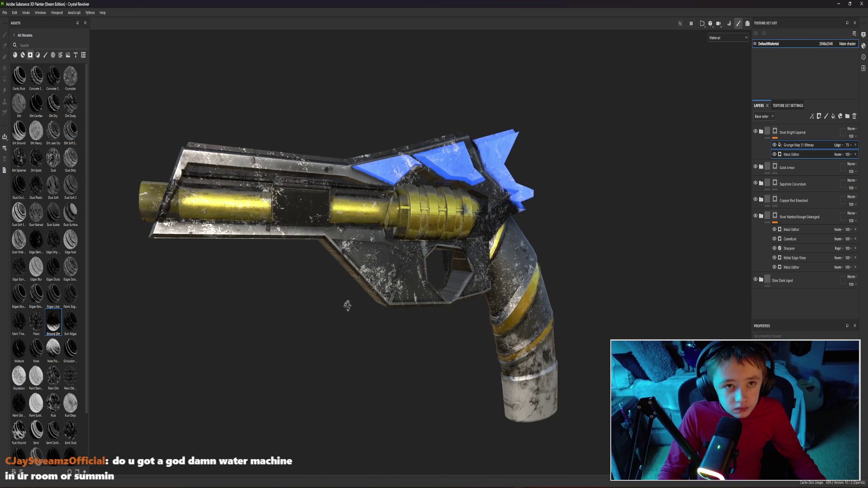
pyautogui.keyDown('alt'); pyautogui.moveTo(347, 306); pyautogui.dragTo(400, 305); pyautogui.keyUp('alt')
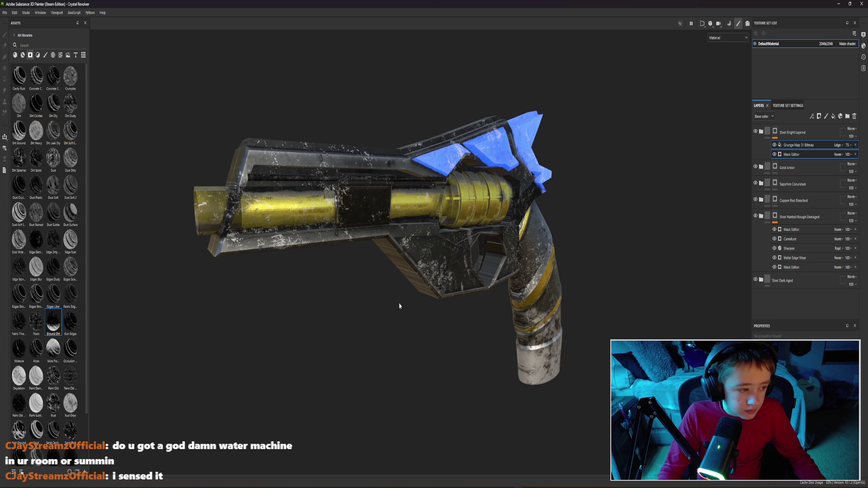
pyautogui.scroll(2, 398, 306)
pyautogui.keyDown('alt'); pyautogui.moveTo(399, 306); pyautogui.dragTo(482, 308); pyautogui.keyUp('alt')
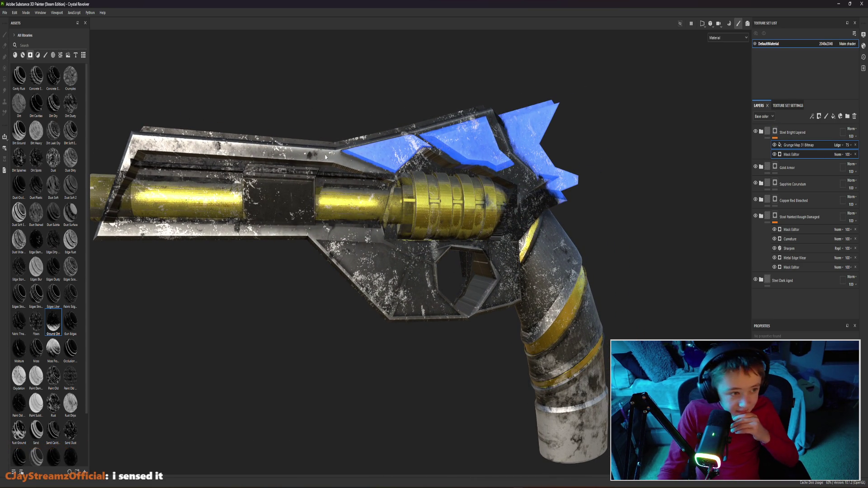
pyautogui.click(23, 55)
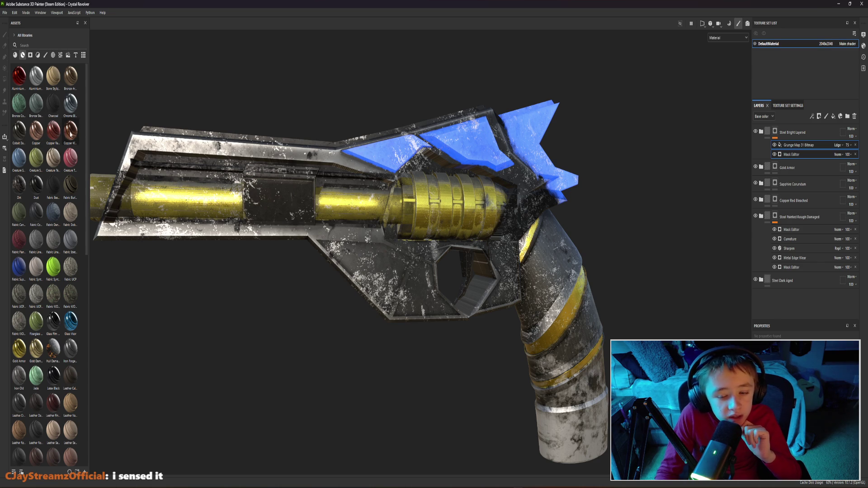
pyautogui.scroll(-3, 53, 138)
pyautogui.scroll(3, 52, 132)
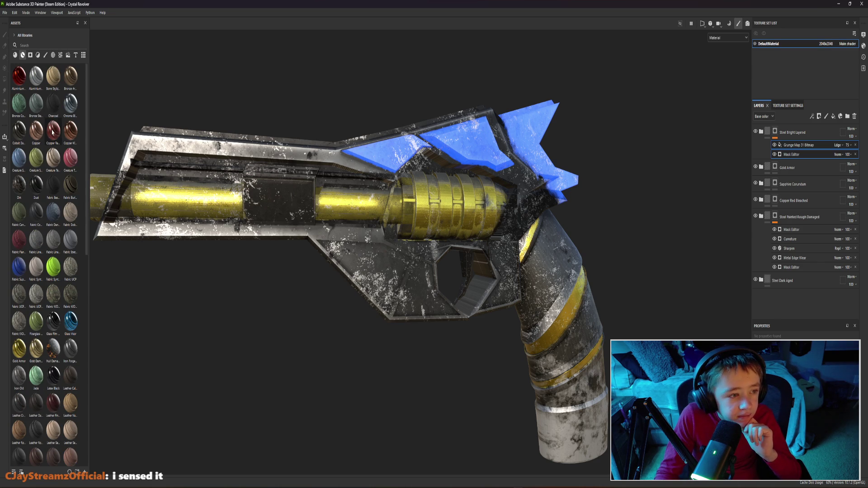
pyautogui.scroll(-15, 21, 192)
pyautogui.moveTo(71, 258); pyautogui.dragTo(319, 201)
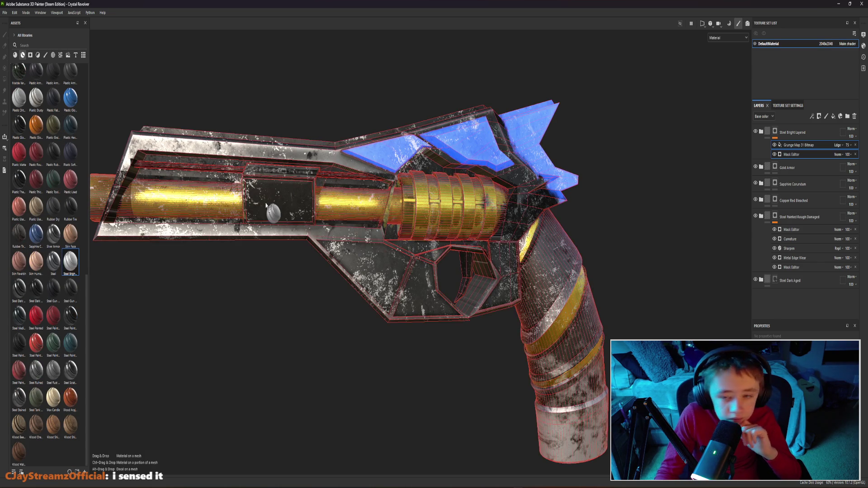
# Drop the moss grunge texture onto the top Steel Bright layer as its mask
pyautogui.click(30, 55)
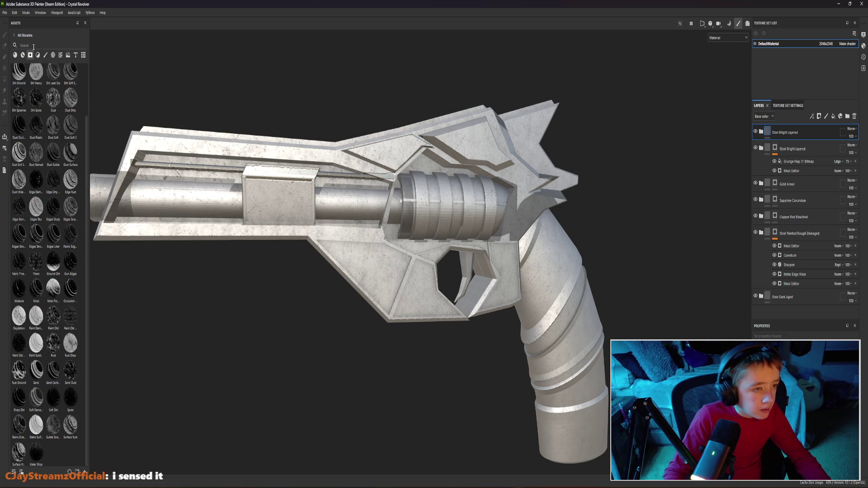
pyautogui.write('fro')
pyautogui.moveTo(19, 76); pyautogui.dragTo(776, 137)
pyautogui.keyDown('alt'); pyautogui.moveTo(299, 224); pyautogui.dragTo(401, 205); pyautogui.keyUp('alt')
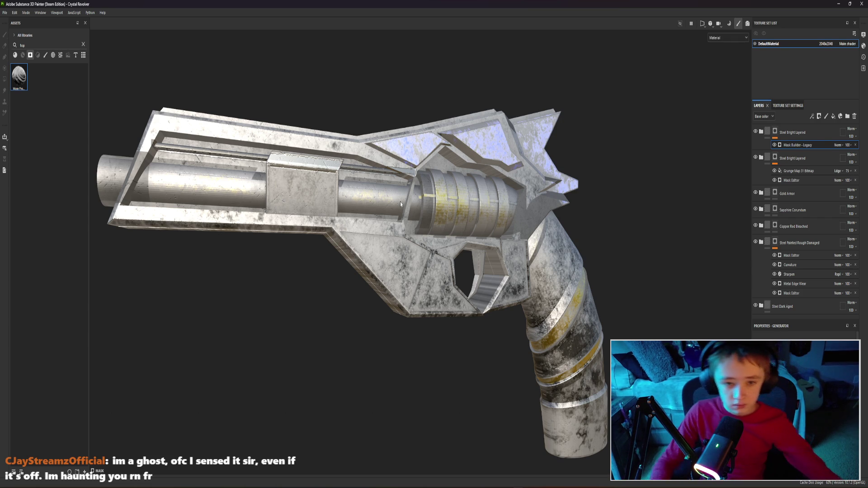
# Fade and hide the duplicate top Steel Bright Layered layer to compare, then delete it
pyautogui.click(835, 134)
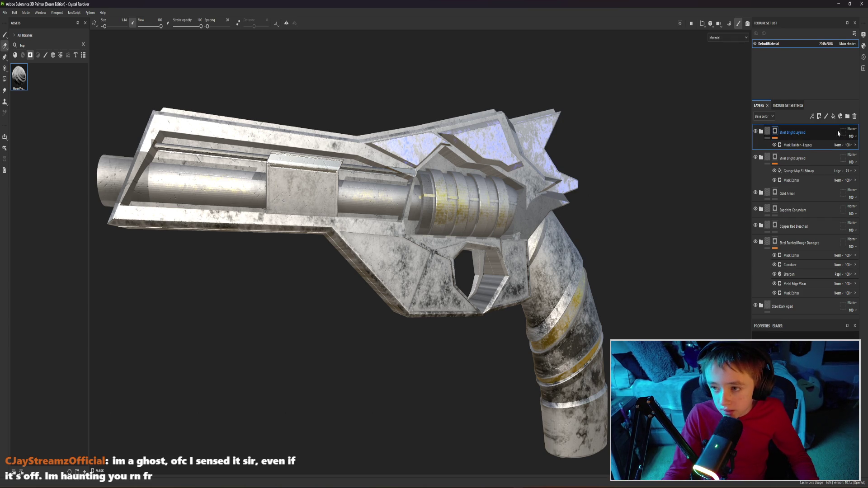
pyautogui.click(848, 148)
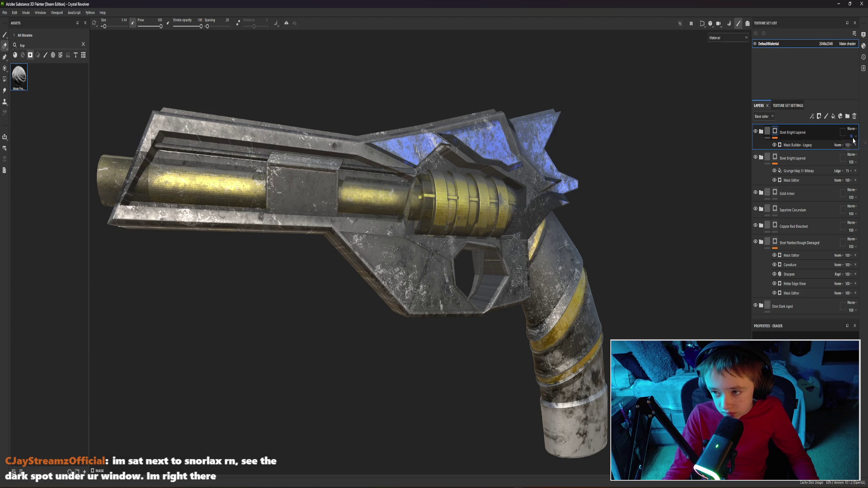
pyautogui.click(853, 148)
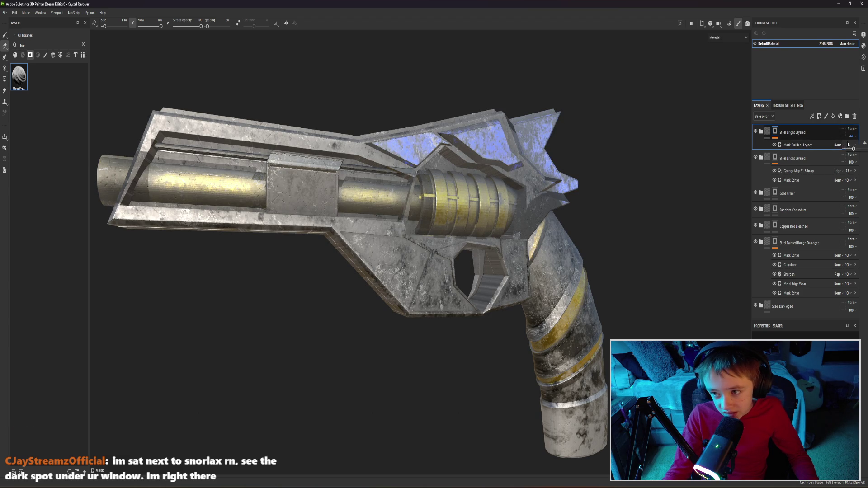
pyautogui.moveTo(847, 150); pyautogui.dragTo(841, 150)
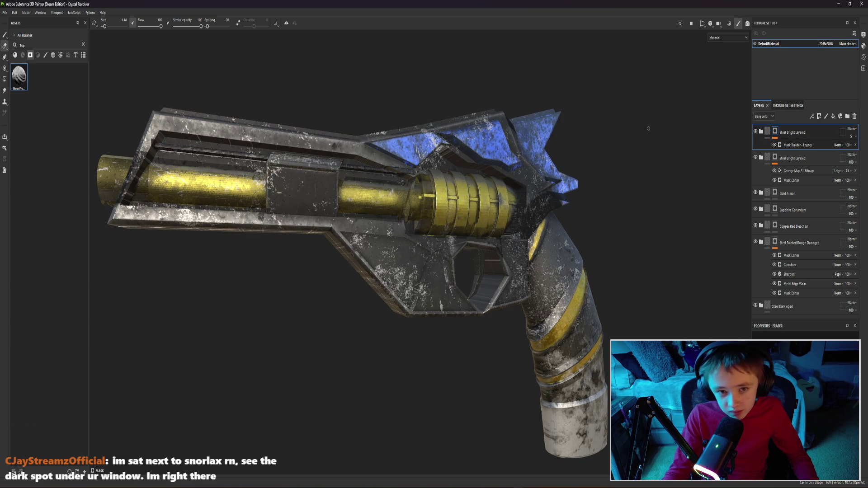
pyautogui.keyDown('alt'); pyautogui.moveTo(536, 156); pyautogui.dragTo(563, 148); pyautogui.keyUp('alt')
pyautogui.click(756, 132)
pyautogui.click(756, 133)
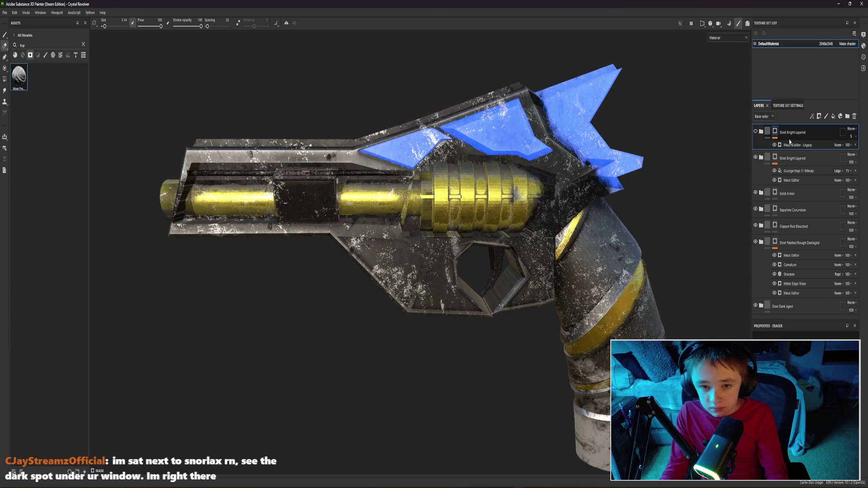
pyautogui.press('Delete')
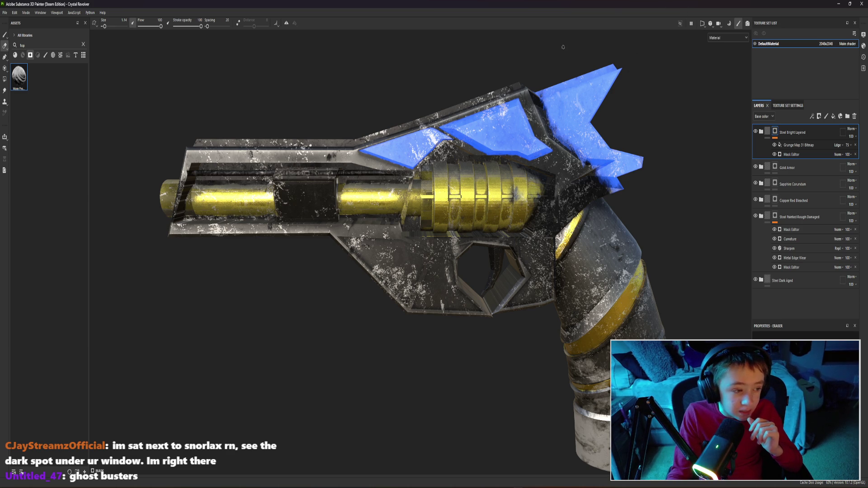
# Show all materials in the library and drop Creature Teeth onto the gun
pyautogui.click(82, 44)
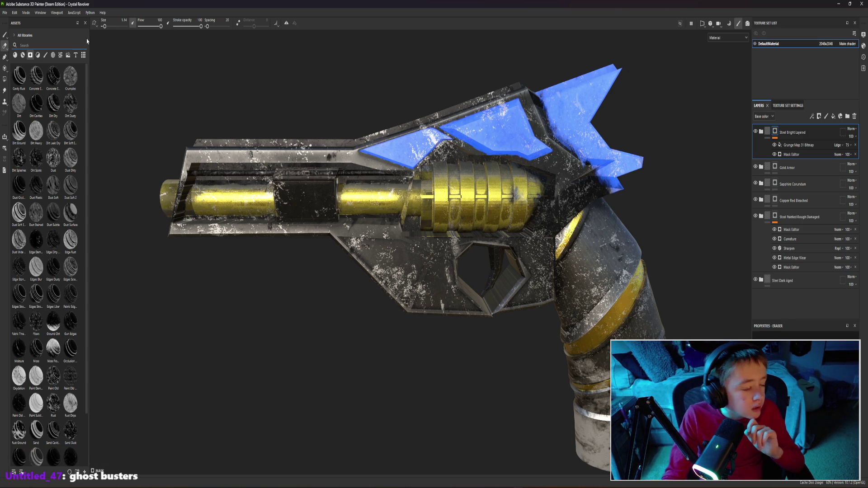
pyautogui.click(22, 55)
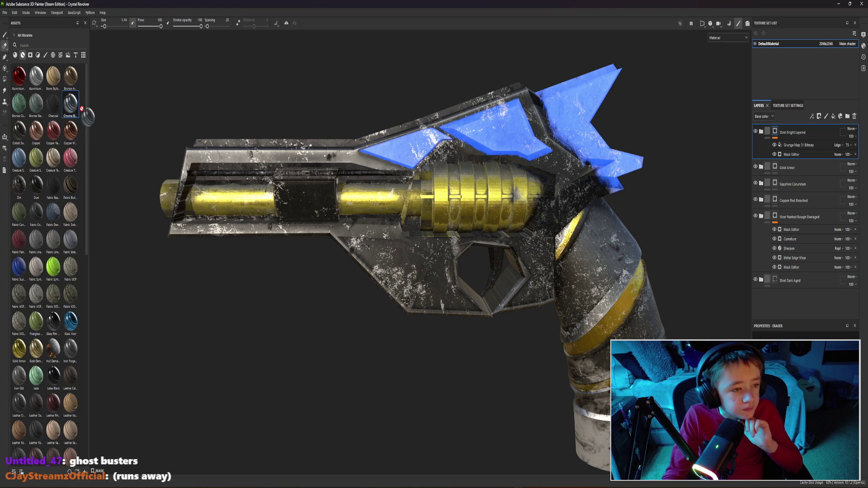
pyautogui.moveTo(71, 102)
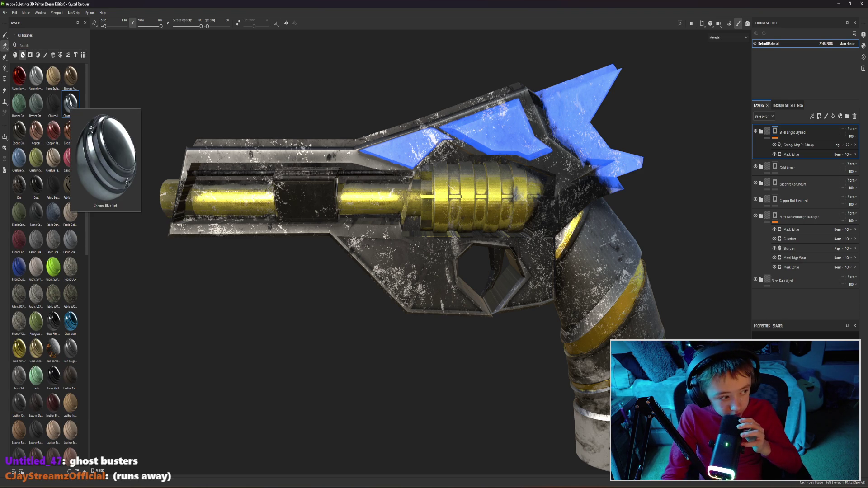
pyautogui.moveTo(55, 159)
pyautogui.mouseDown()
pyautogui.moveTo(331, 170)
pyautogui.moveTo(319, 152)
pyautogui.mouseUp()
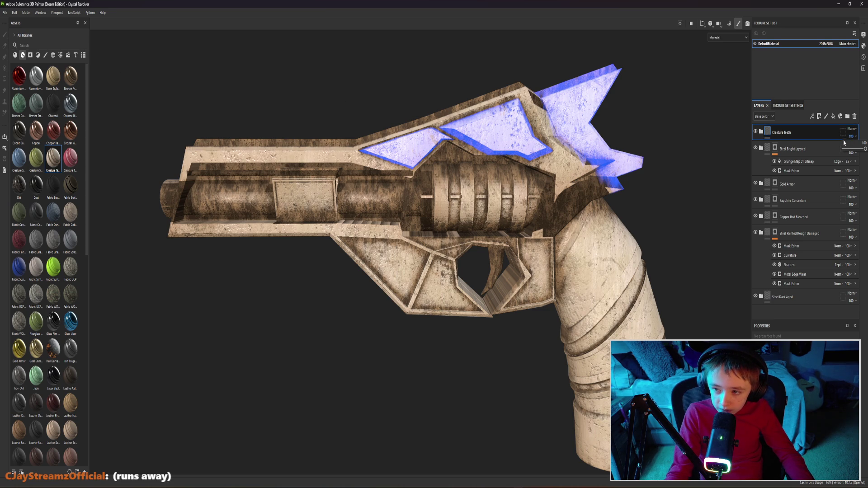
pyautogui.write('0')
# Zero the Creature Teeth layer's opacity, then delete the layer entirely
pyautogui.press('Return')
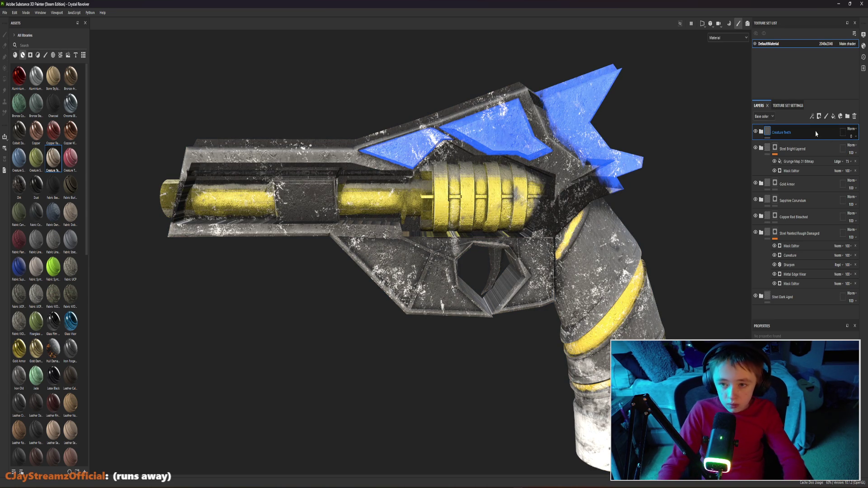
pyautogui.press('Delete')
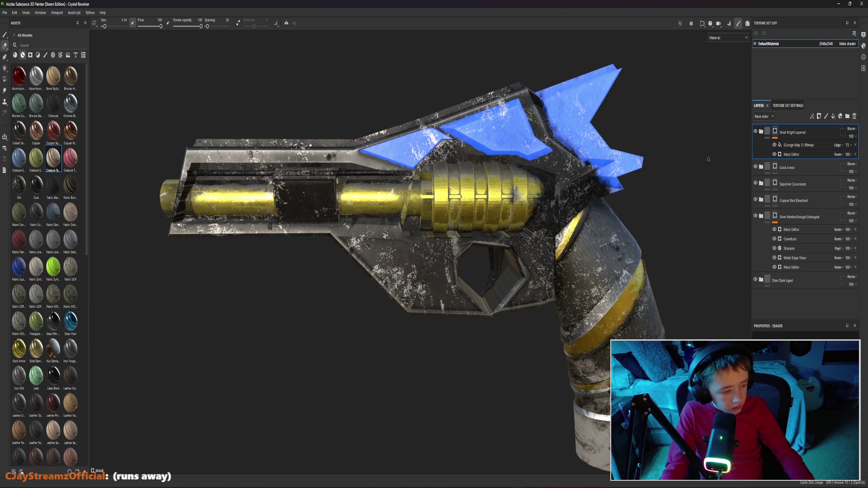
pyautogui.moveTo(418, 110)
pyautogui.keyDown('alt'); pyautogui.mouseDown()
pyautogui.moveTo(483, 105)
pyautogui.moveTo(468, 109)
pyautogui.mouseUp(); pyautogui.keyUp('alt')
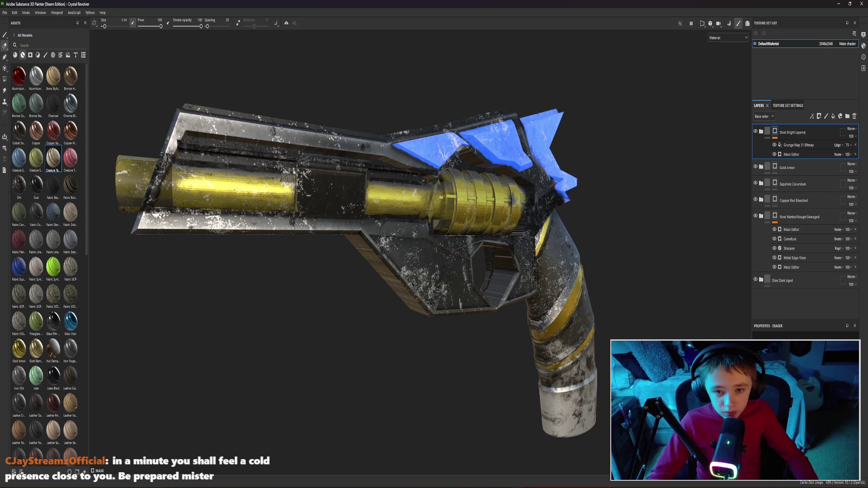
# Coat the gun with Iron Forged Old, then undo it to restore the flecked steel
pyautogui.keyDown('alt'); pyautogui.moveTo(493, 85); pyautogui.dragTo(374, 126); pyautogui.keyUp('alt')
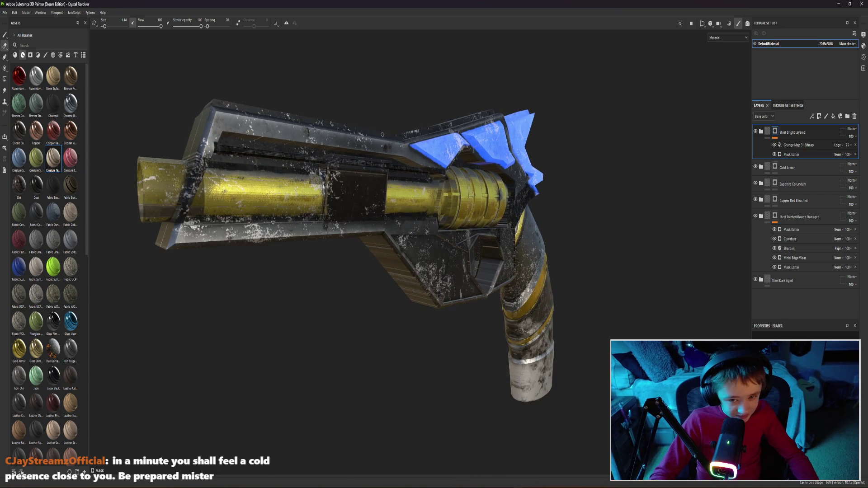
pyautogui.moveTo(374, 126)
pyautogui.keyDown('alt'); pyautogui.mouseDown()
pyautogui.moveTo(408, 139)
pyautogui.moveTo(369, 118)
pyautogui.mouseUp(); pyautogui.keyUp('alt')
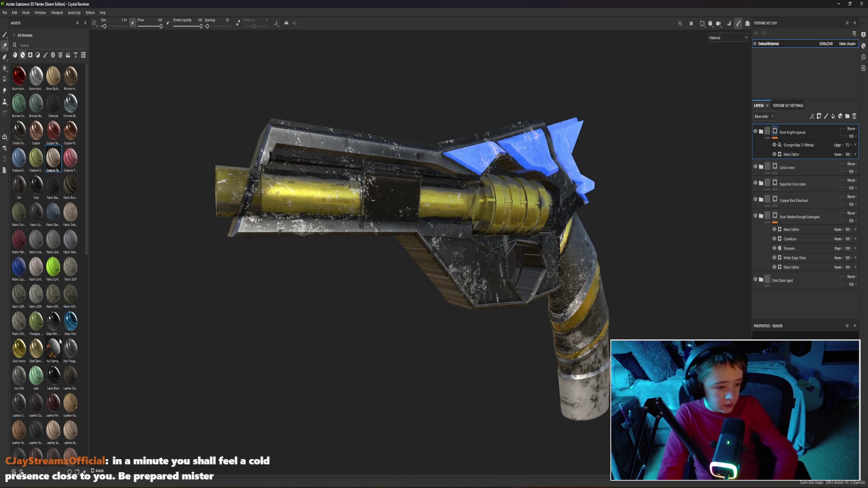
pyautogui.moveTo(63, 344); pyautogui.dragTo(302, 213)
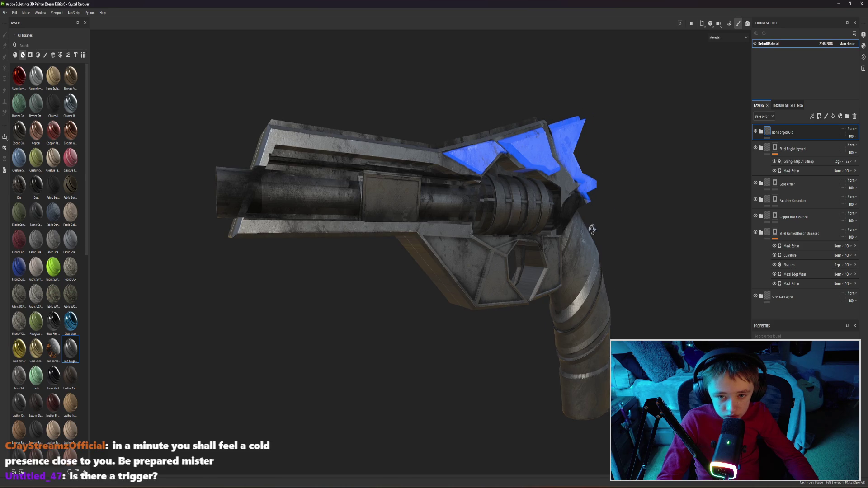
pyautogui.keyDown('alt'); pyautogui.moveTo(602, 223); pyautogui.dragTo(785, 176); pyautogui.keyUp('alt')
pyautogui.hotkey('ctrl', 'z')
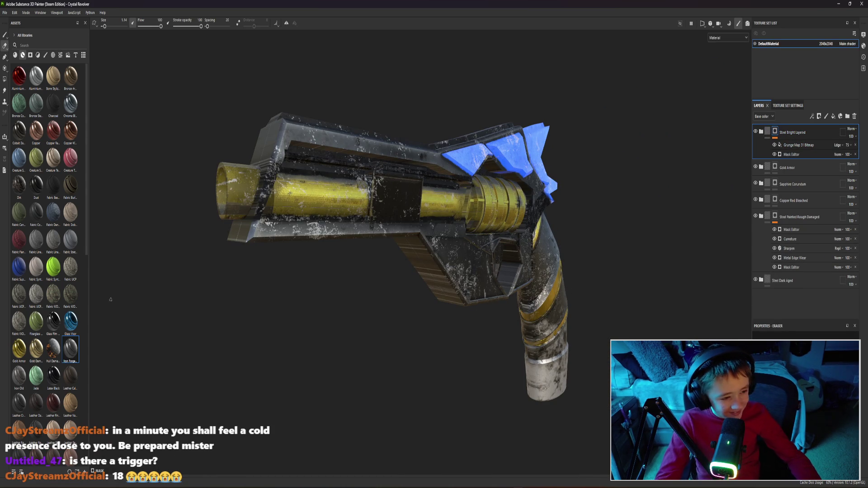
pyautogui.scroll(-5, 55, 319)
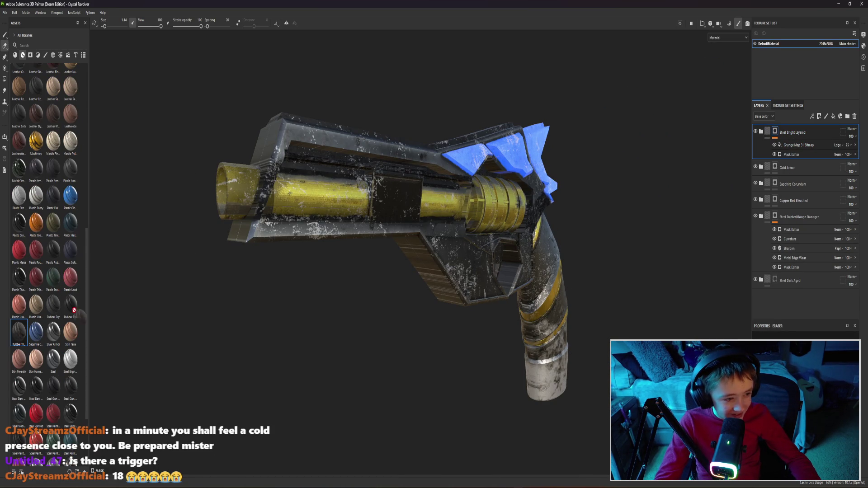
# Cover the gun with the Rubber Tire Dirty material as a new layer
pyautogui.moveTo(18, 331)
pyautogui.mouseDown()
pyautogui.moveTo(399, 239)
pyautogui.moveTo(310, 310)
pyautogui.mouseUp()
pyautogui.scroll(3, 294, 251)
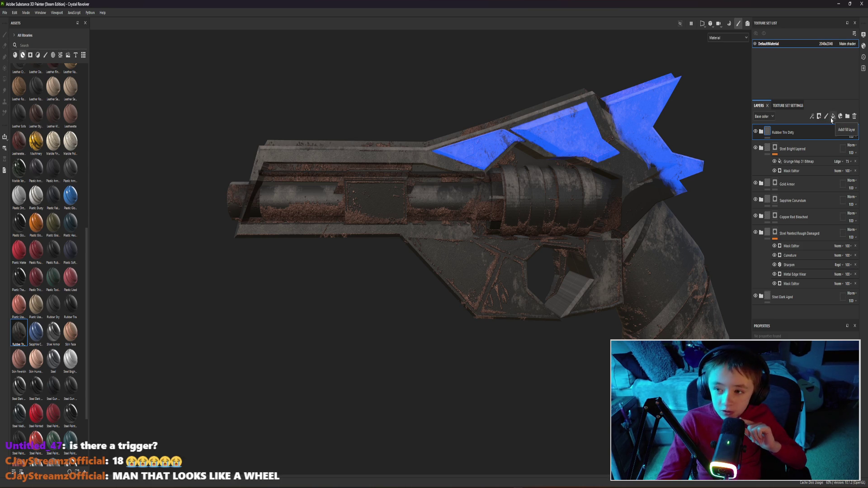
pyautogui.click(38, 55)
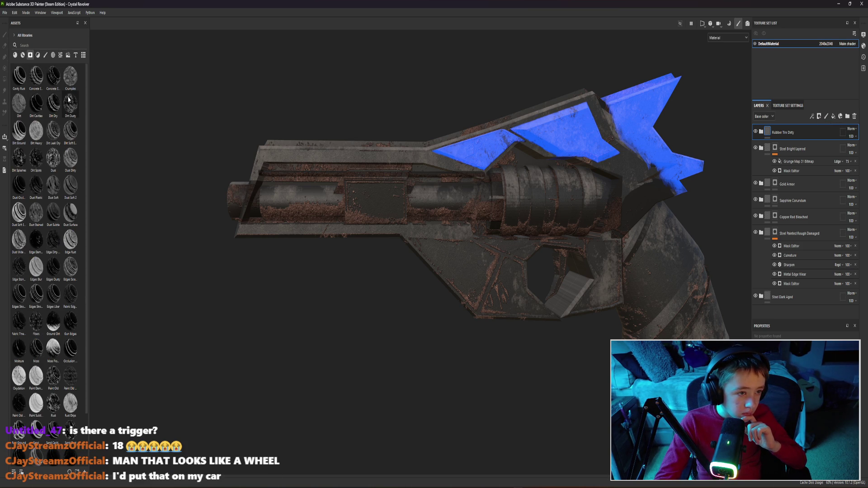
# Mask the Rubber Tire Dirty layer with the Dust smart mask for patchy wear
pyautogui.moveTo(57, 161); pyautogui.dragTo(222, 159)
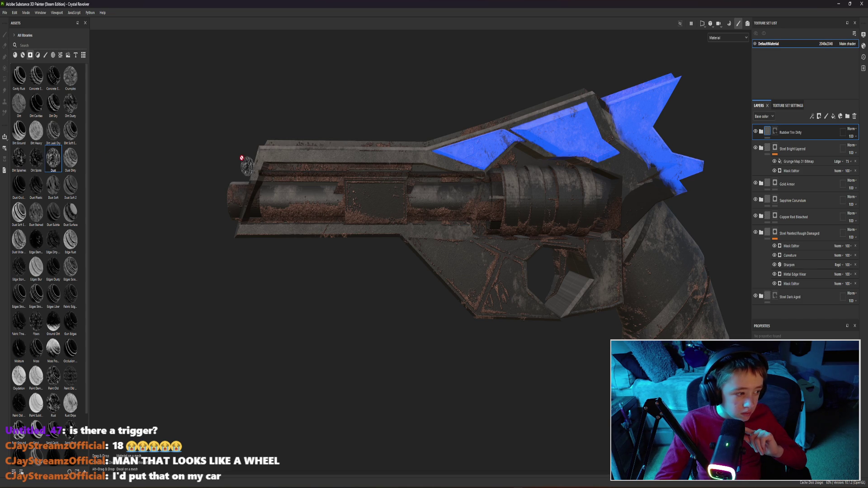
pyautogui.moveTo(242, 159); pyautogui.dragTo(414, 170)
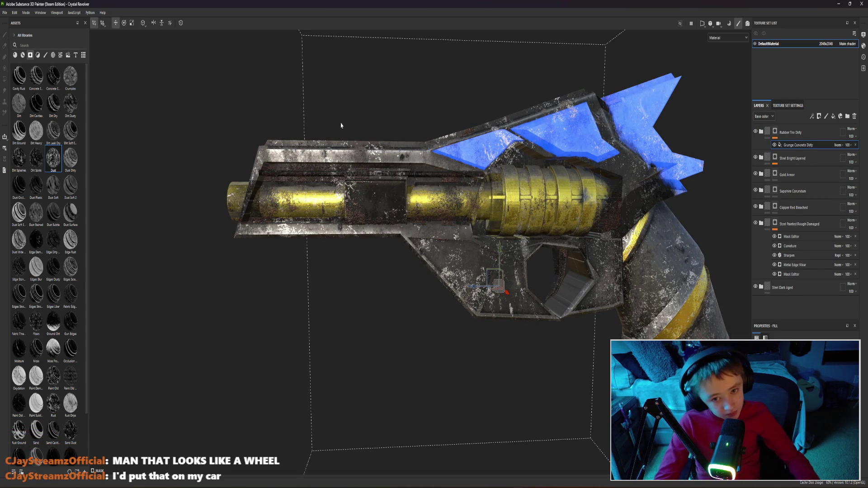
pyautogui.keyDown('alt'); pyautogui.moveTo(351, 123); pyautogui.dragTo(220, 114); pyautogui.keyUp('alt')
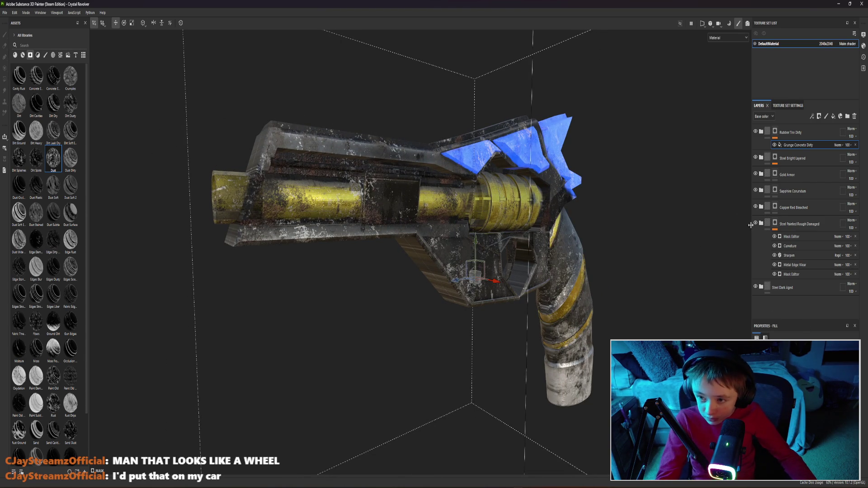
# Drop the rubber layer's opacity to 25, then nudge it back up slightly
pyautogui.keyDown('alt'); pyautogui.moveTo(597, 228); pyautogui.dragTo(638, 222); pyautogui.keyUp('alt')
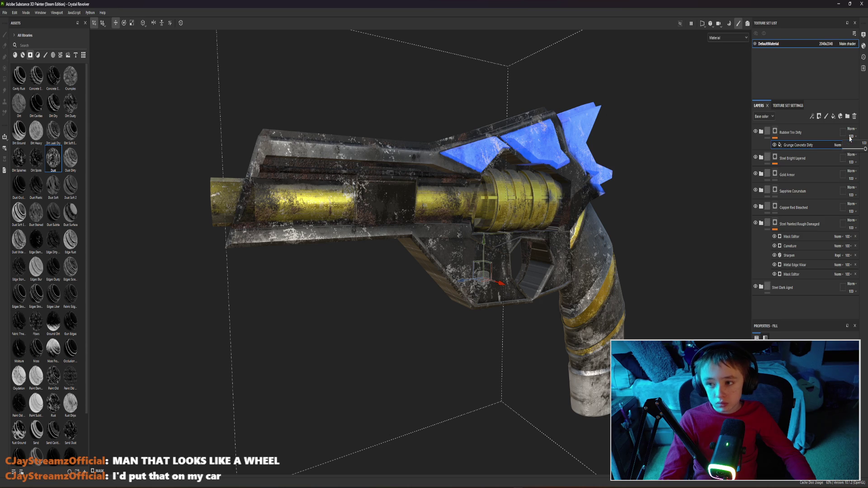
pyautogui.click(849, 151)
pyautogui.moveTo(848, 145)
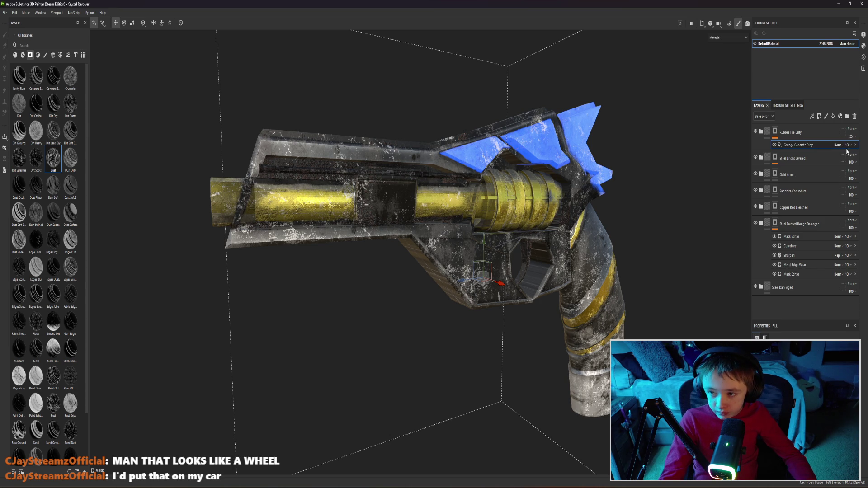
pyautogui.moveTo(863, 152); pyautogui.dragTo(865, 148)
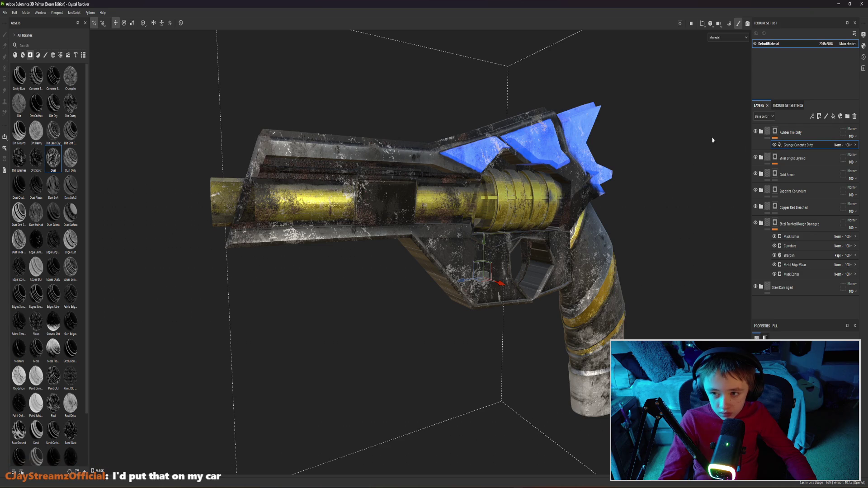
pyautogui.keyDown('alt'); pyautogui.moveTo(708, 133); pyautogui.dragTo(607, 164); pyautogui.keyUp('alt')
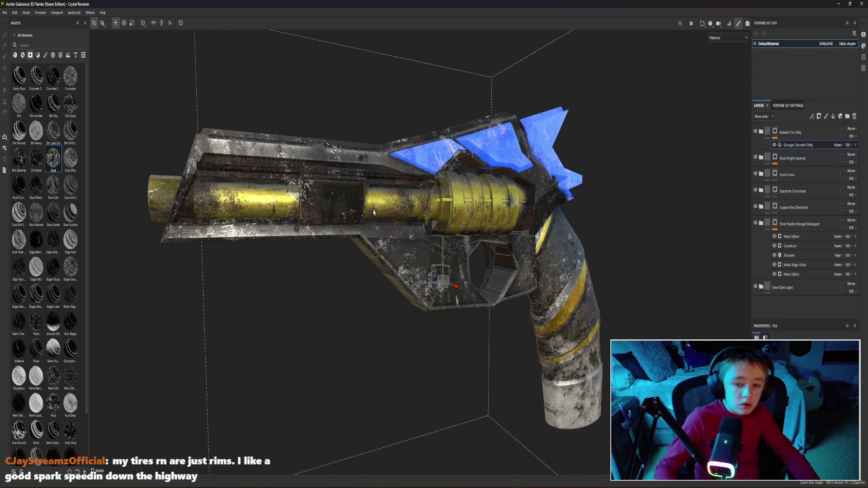
pyautogui.keyDown('alt'); pyautogui.moveTo(373, 213); pyautogui.dragTo(432, 255, button='right'); pyautogui.keyUp('alt')
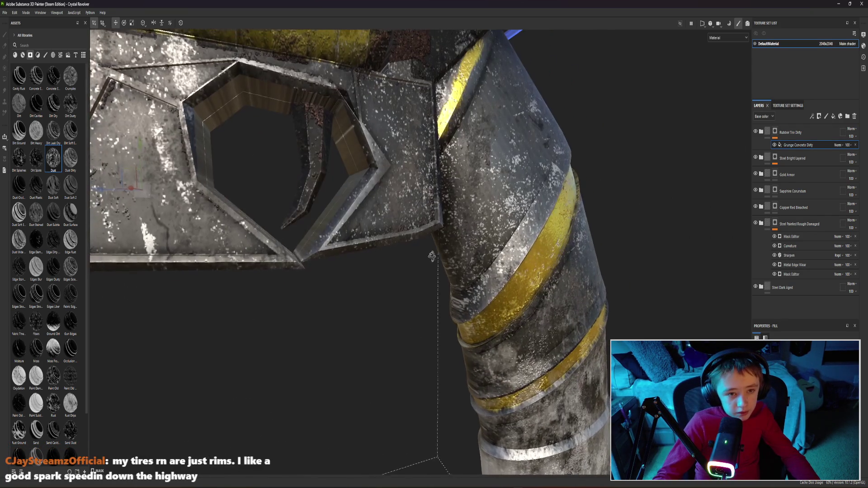
pyautogui.moveTo(432, 256)
pyautogui.keyDown('alt'); pyautogui.mouseDown()
pyautogui.moveTo(466, 286)
pyautogui.moveTo(434, 282)
pyautogui.mouseUp(); pyautogui.keyUp('alt')
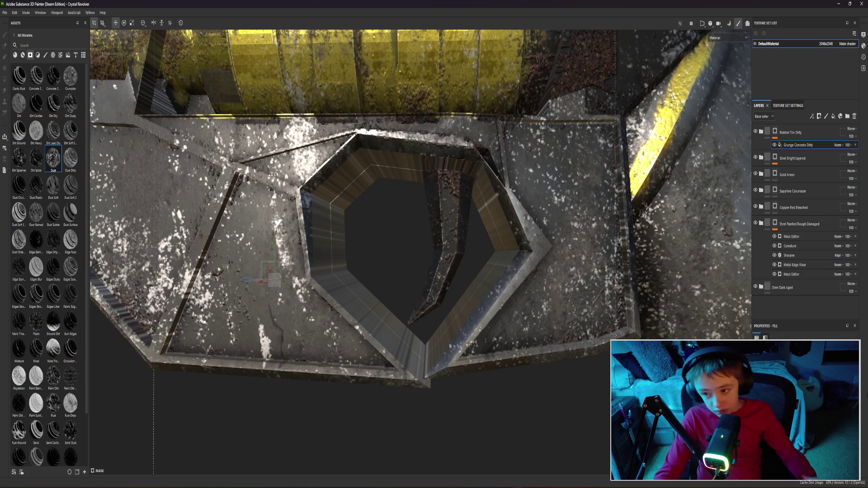
pyautogui.scroll(-5, 506, 367)
pyautogui.scroll(-5, 506, 367)
pyautogui.moveTo(507, 367)
pyautogui.keyDown('alt'); pyautogui.mouseDown()
pyautogui.moveTo(493, 333)
pyautogui.moveTo(525, 333)
pyautogui.moveTo(240, 86)
pyautogui.moveTo(258, 85)
pyautogui.moveTo(198, 77)
pyautogui.moveTo(314, 96)
pyautogui.mouseUp(); pyautogui.keyUp('alt')
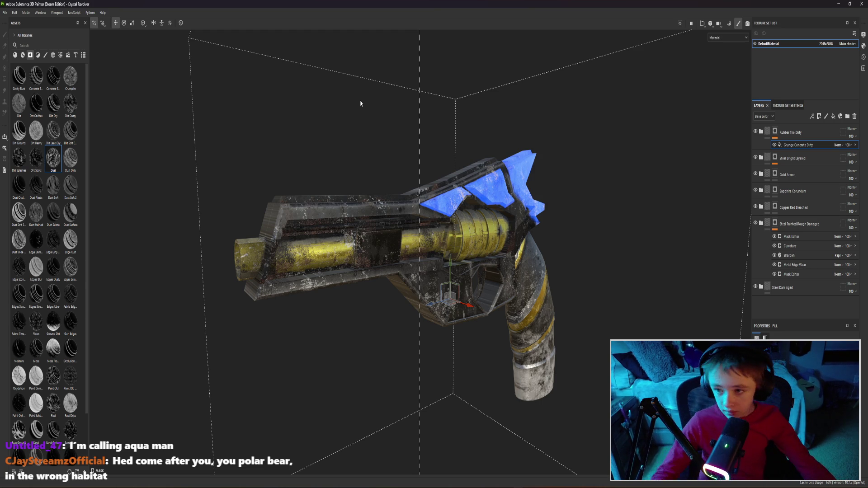
pyautogui.scroll(2, 551, 241)
pyautogui.scroll(2, 559, 242)
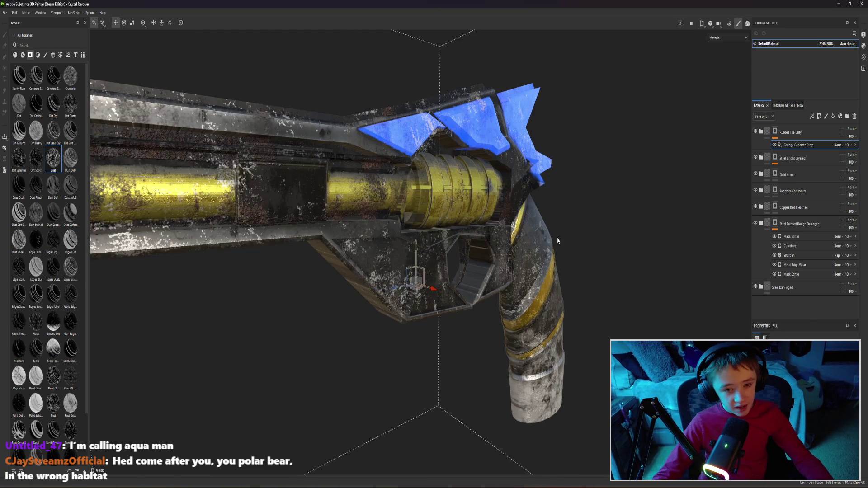
pyautogui.scroll(2, 559, 242)
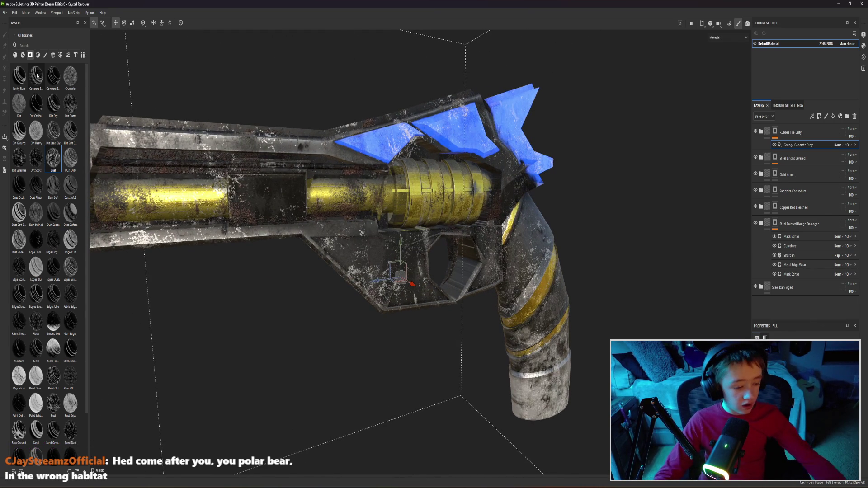